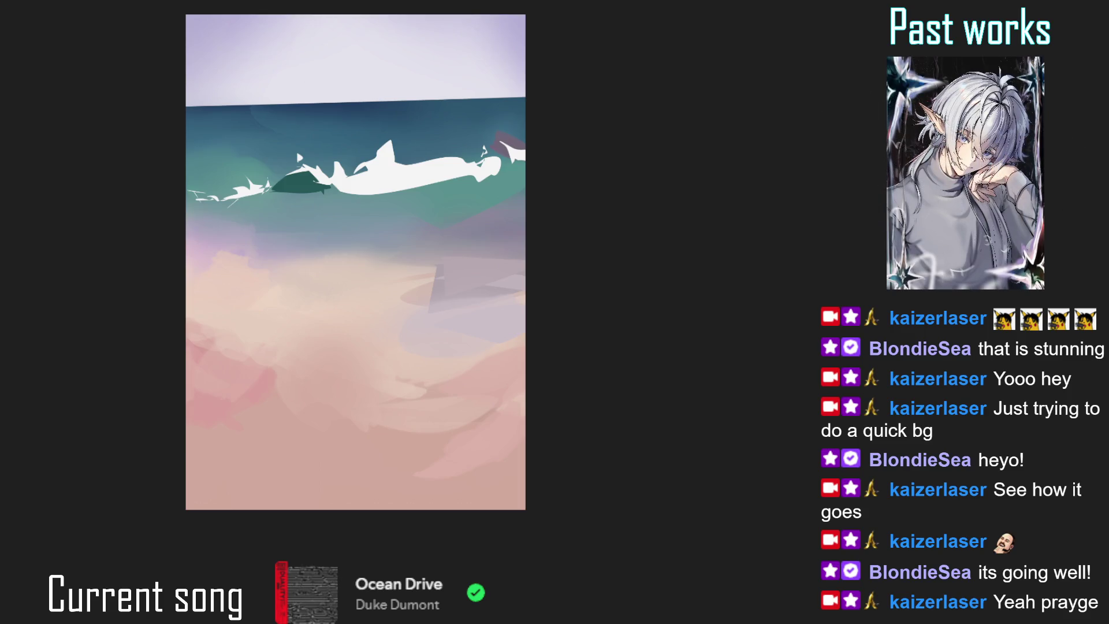
# - Move and trim a lassoed piece of the white wave, then brush dark teal along its right edge
pyautogui.moveTo(520, 144)
pyautogui.mouseDown()
pyautogui.moveTo(509, 139)
pyautogui.moveTo(529, 156)
pyautogui.moveTo(499, 148)
pyautogui.moveTo(472, 161)
pyautogui.mouseUp()
pyautogui.moveTo(416, 155)
pyautogui.mouseDown()
pyautogui.moveTo(407, 167)
pyautogui.moveTo(442, 170)
pyautogui.moveTo(407, 165)
pyautogui.moveTo(397, 152)
pyautogui.moveTo(408, 149)
pyautogui.moveTo(377, 128)
pyautogui.mouseUp()
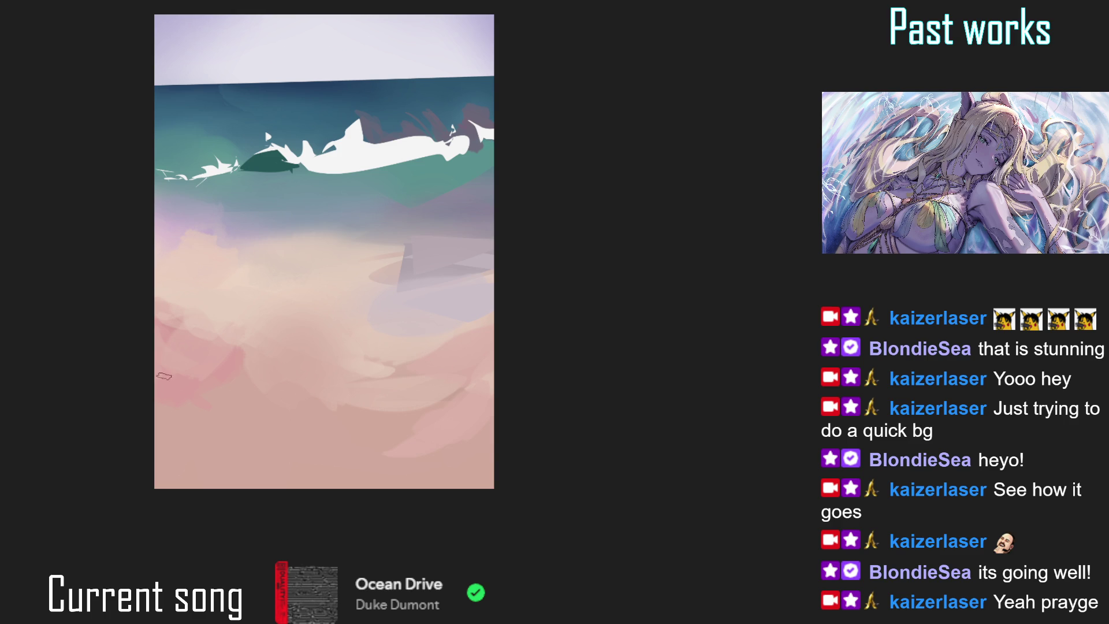
pyautogui.moveTo(477, 149)
pyautogui.mouseDown()
pyautogui.moveTo(508, 141)
pyautogui.moveTo(471, 151)
pyautogui.moveTo(439, 115)
pyautogui.moveTo(390, 121)
pyautogui.mouseUp()
pyautogui.scroll(-2, 324, 252)
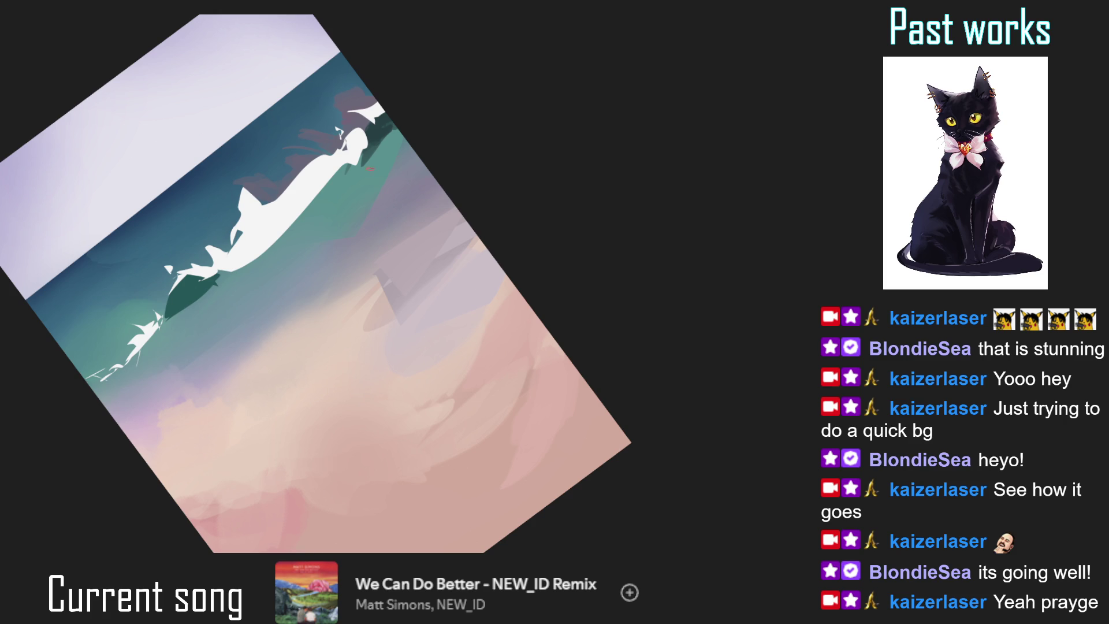
# - Brush a darker teal stroke beneath the white wave crest and reset the canvas rotation
pyautogui.scroll(-3, 347, 225)
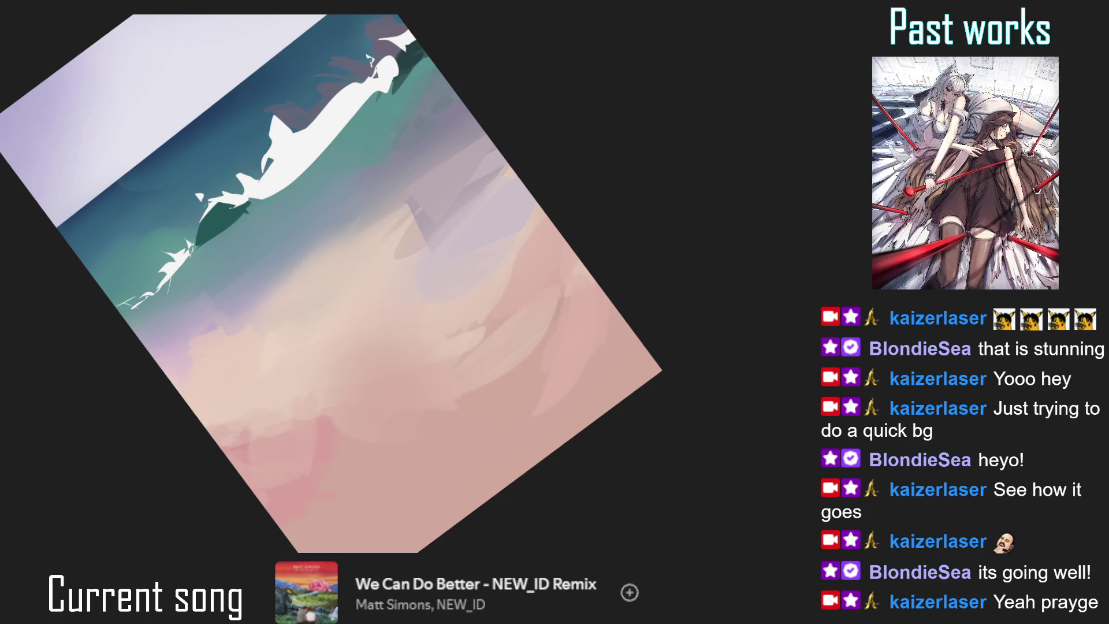
pyautogui.moveTo(285, 189); pyautogui.dragTo(214, 213)
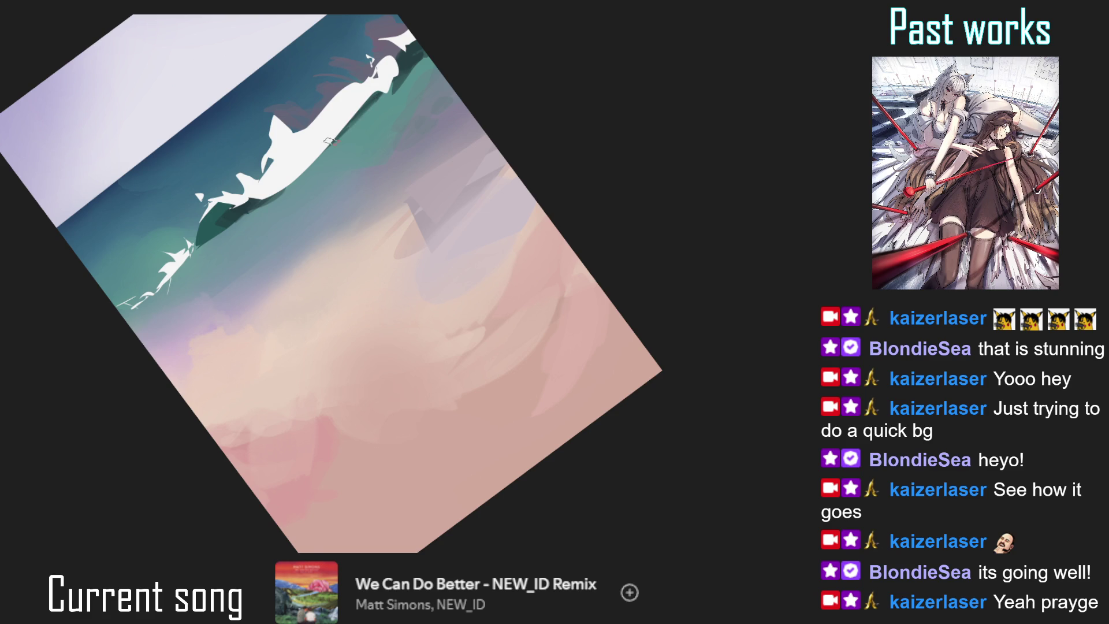
pyautogui.scroll(-3, 350, 170)
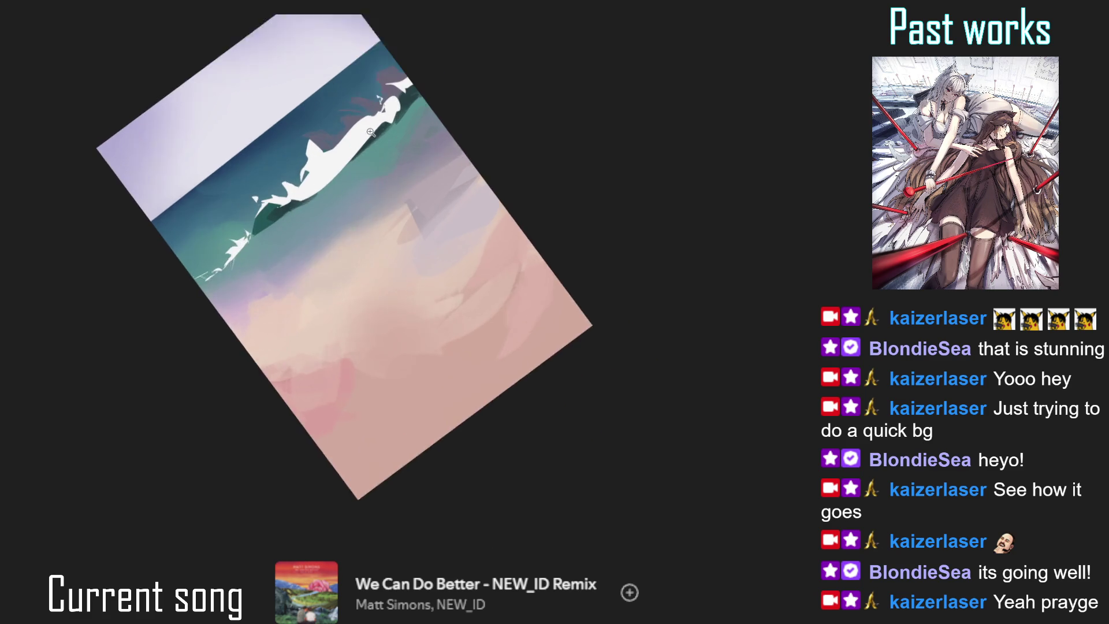
pyautogui.scroll(3, 349, 171)
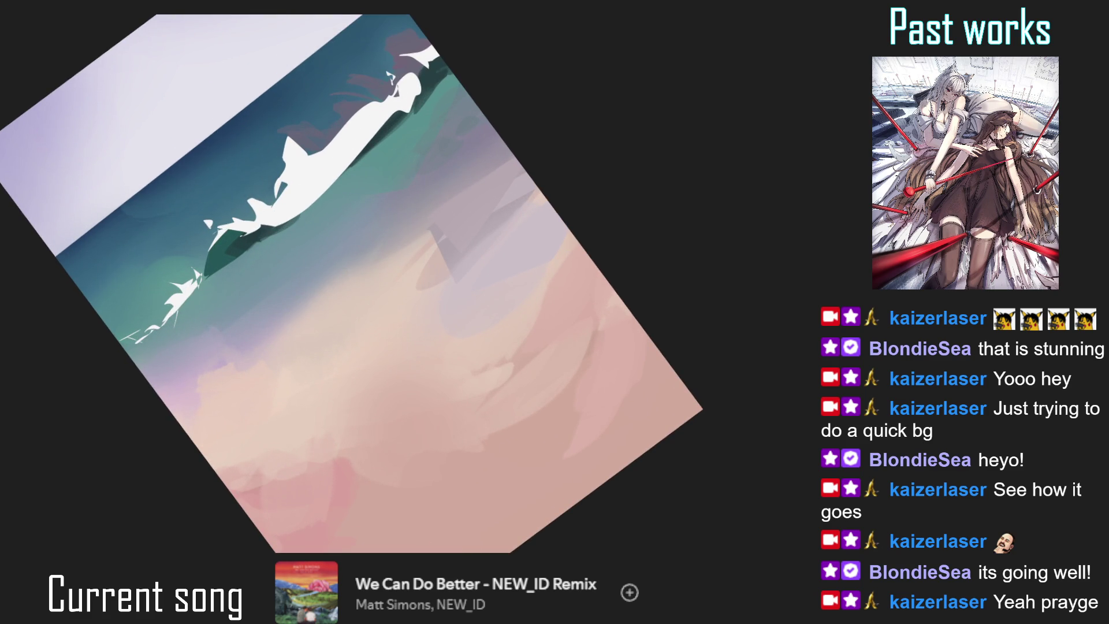
pyautogui.press('5')
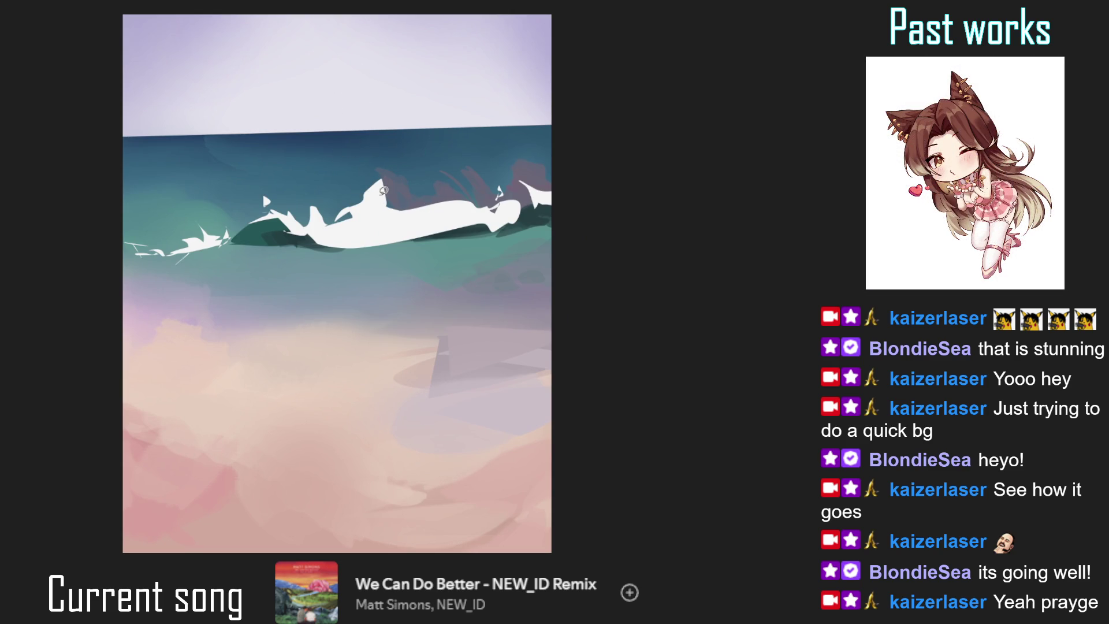
# - Sharpen and raise the white crest, then paint dark teal shading just below the wave
pyautogui.moveTo(376, 182); pyautogui.dragTo(381, 177)
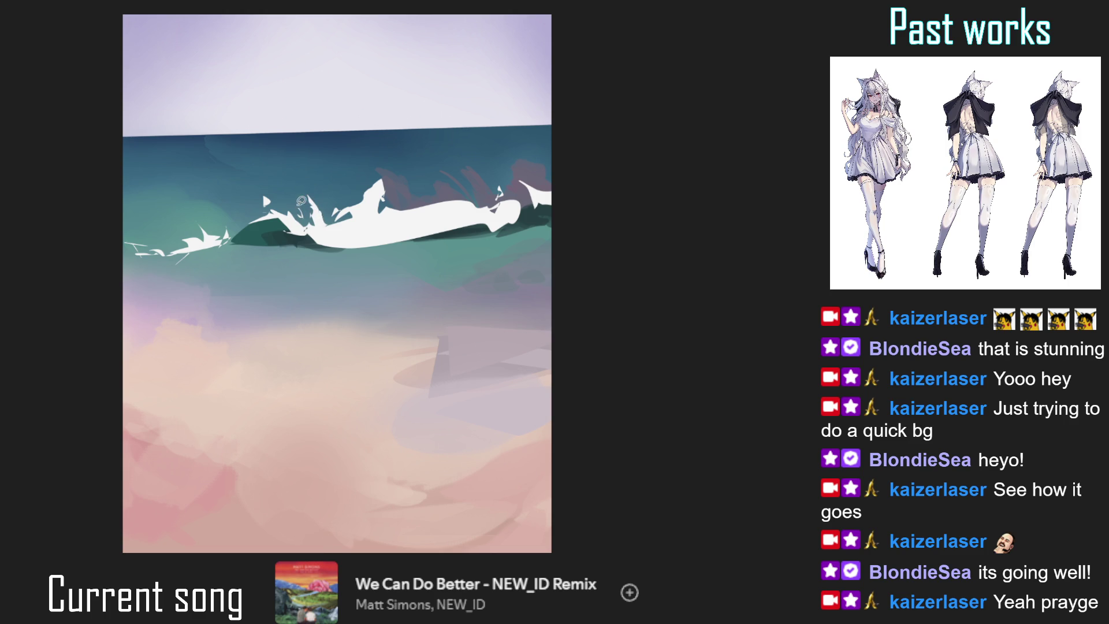
pyautogui.scroll(-3, 304, 216)
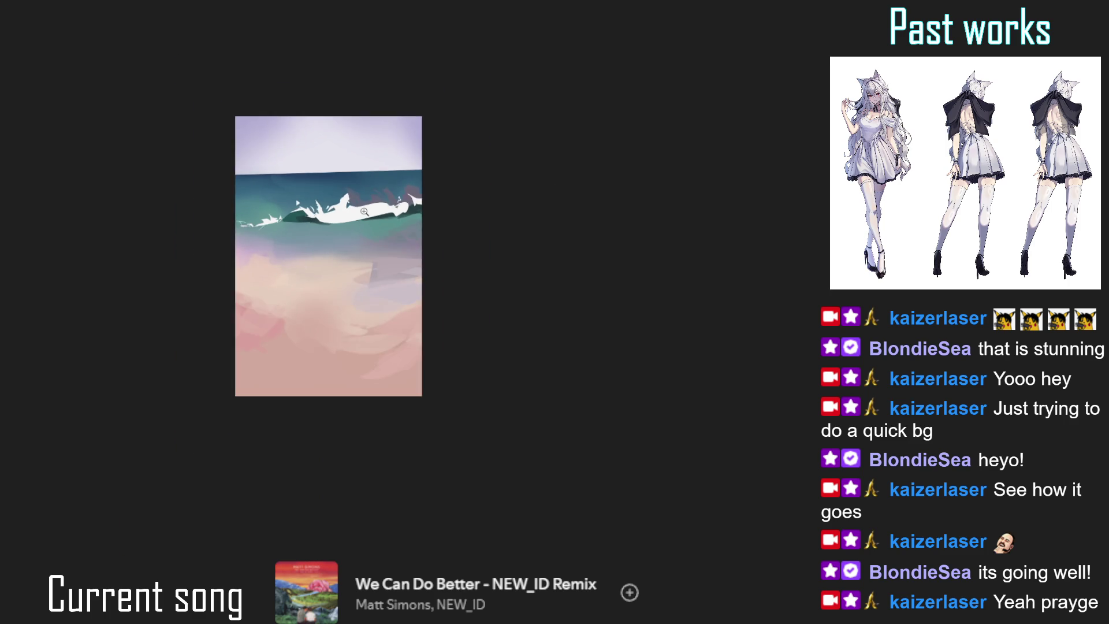
pyautogui.scroll(2, 305, 216)
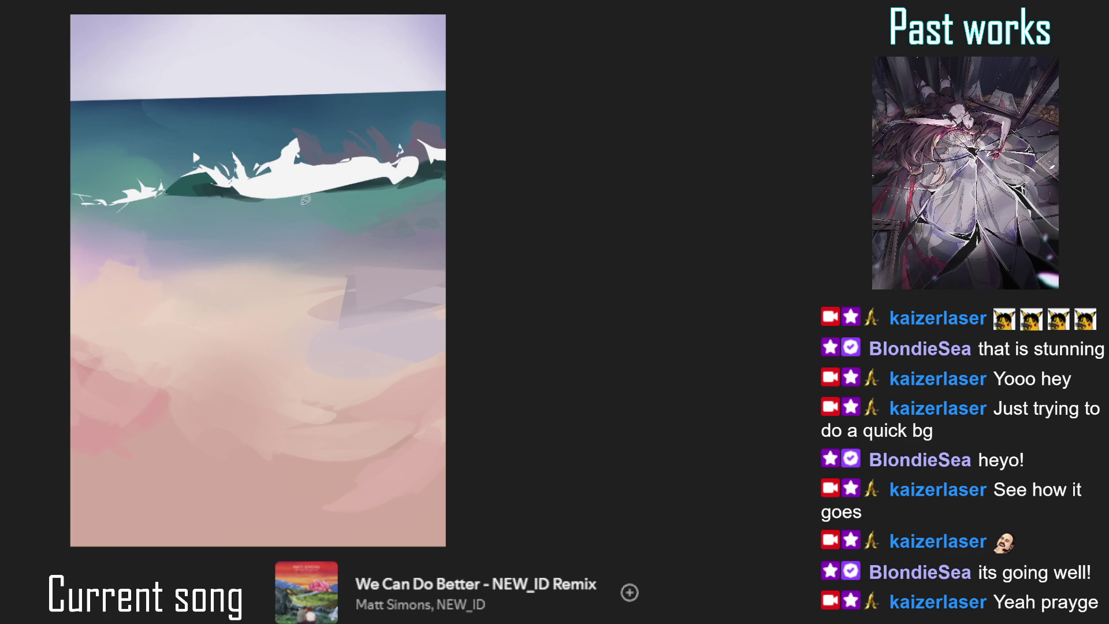
pyautogui.moveTo(287, 201); pyautogui.dragTo(286, 210)
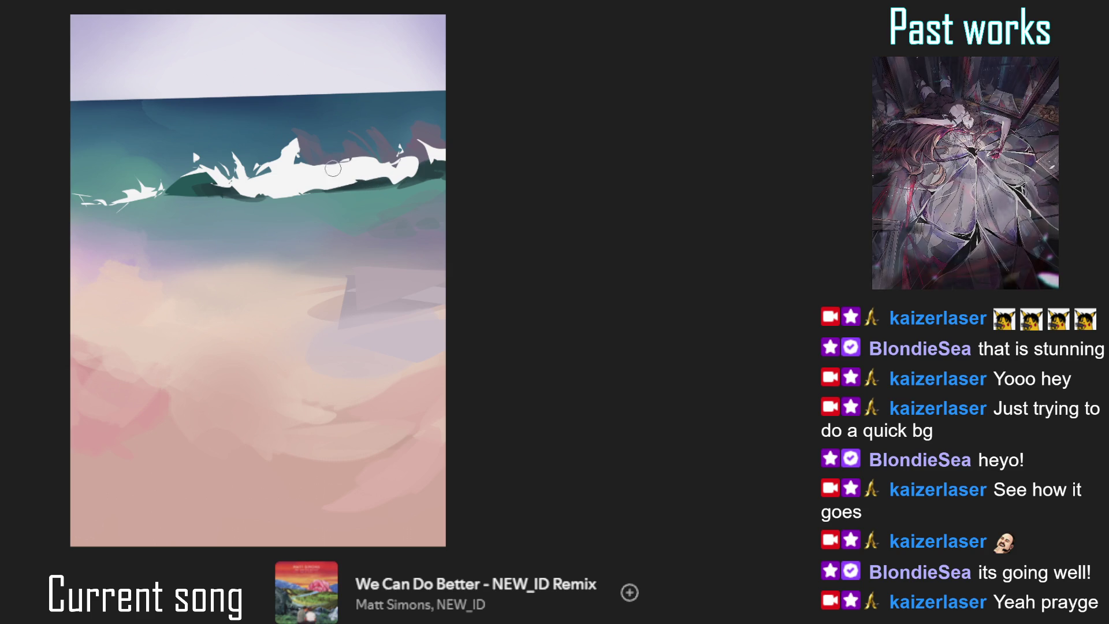
# - Add white spray strokes to the crest and white and dark detail on the wave's right
pyautogui.moveTo(341, 158)
pyautogui.mouseDown()
pyautogui.moveTo(344, 141)
pyautogui.moveTo(323, 124)
pyautogui.mouseUp()
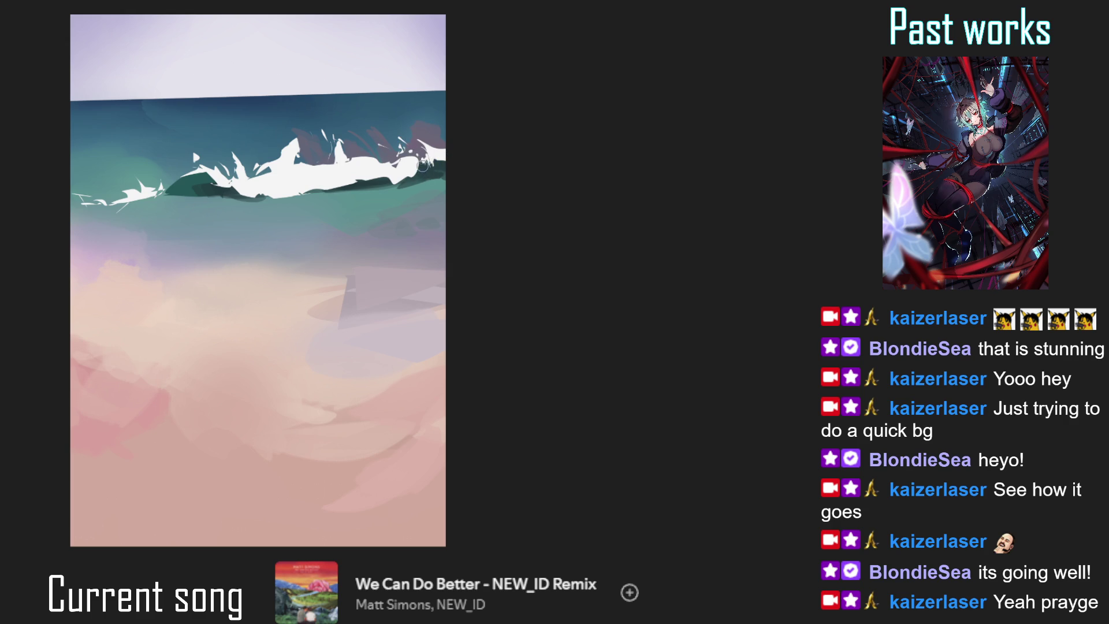
pyautogui.moveTo(373, 186); pyautogui.dragTo(417, 173)
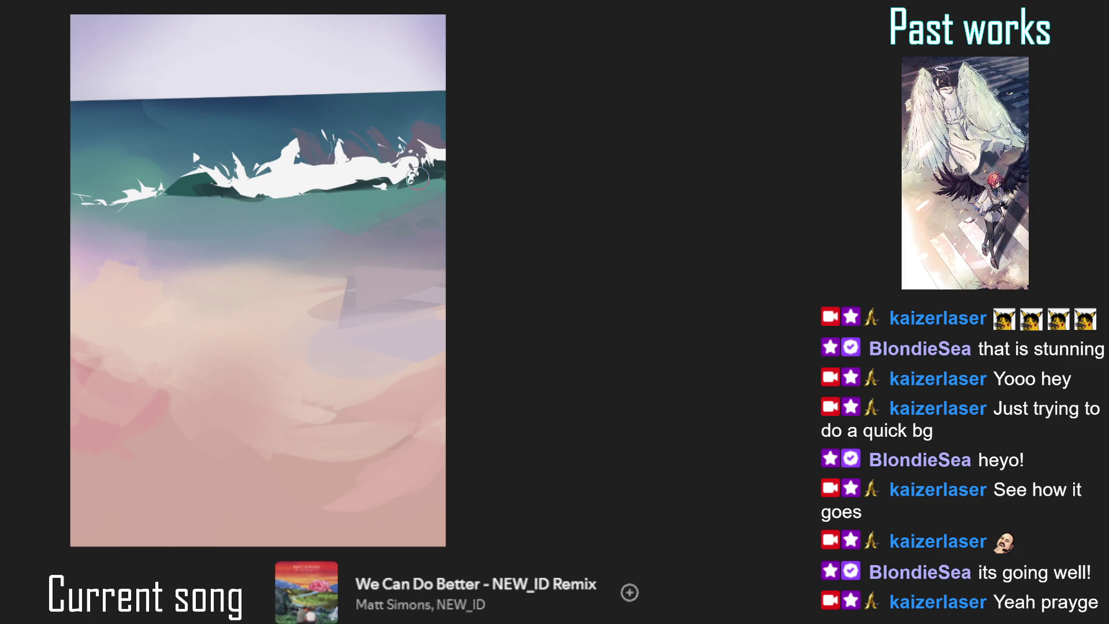
pyautogui.keyDown('ctrl'); pyautogui.keyDown('alt'); pyautogui.click(413, 170); pyautogui.keyUp('alt'); pyautogui.keyUp('ctrl')
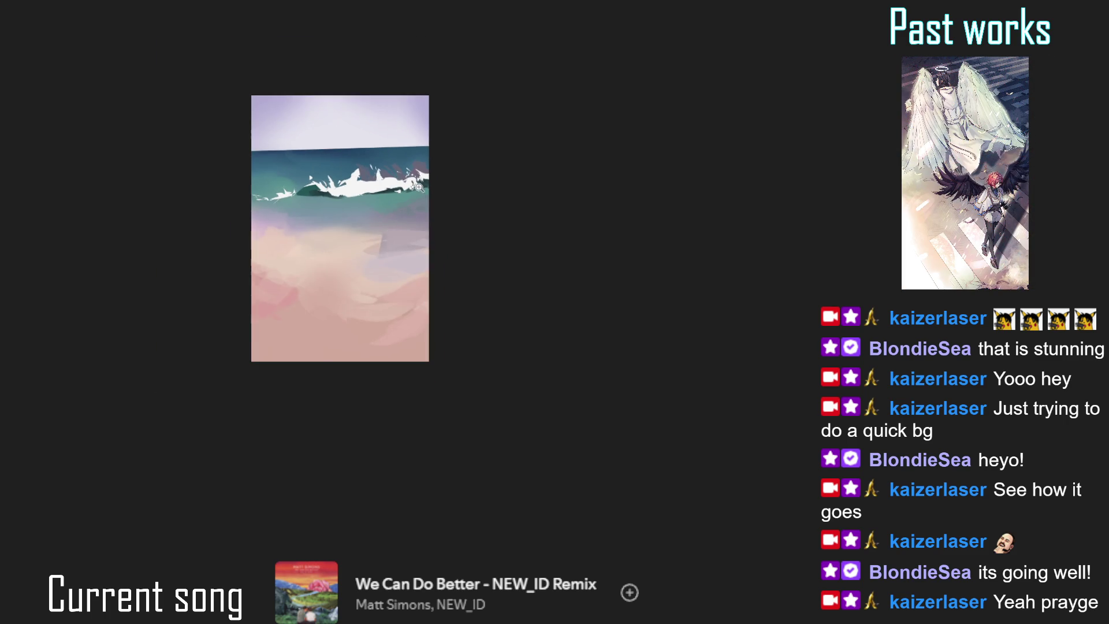
pyautogui.keyDown('ctrl'); pyautogui.click(416, 198); pyautogui.keyUp('ctrl')
pyautogui.keyDown('ctrl'); pyautogui.click(388, 177); pyautogui.keyUp('ctrl')
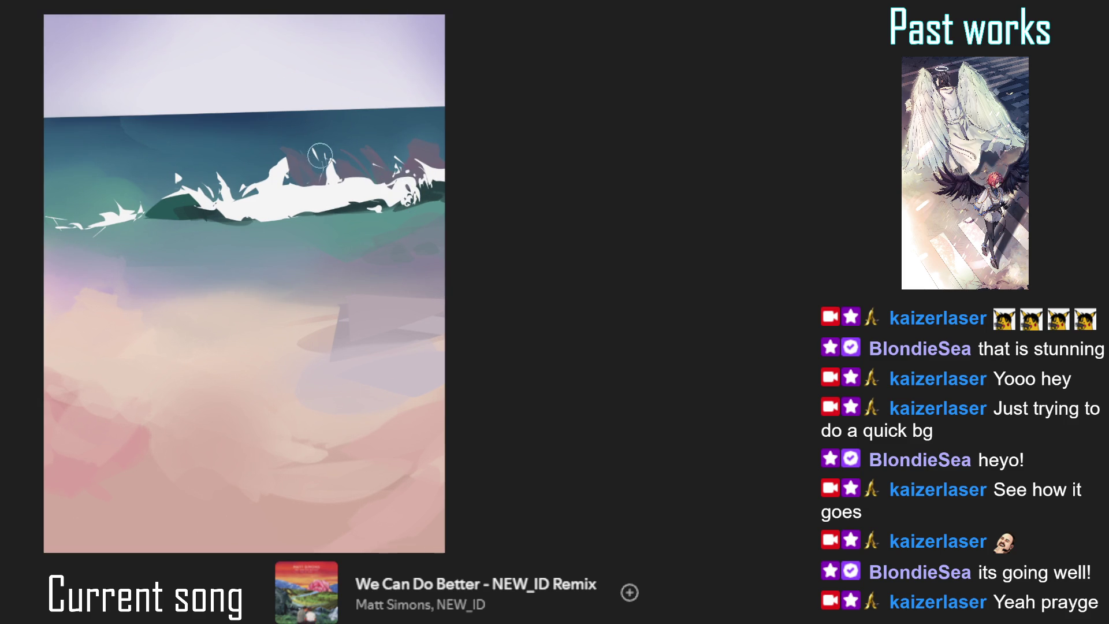
pyautogui.keyDown('ctrl'); pyautogui.keyDown('alt'); pyautogui.click(316, 168); pyautogui.keyUp('alt'); pyautogui.keyUp('ctrl')
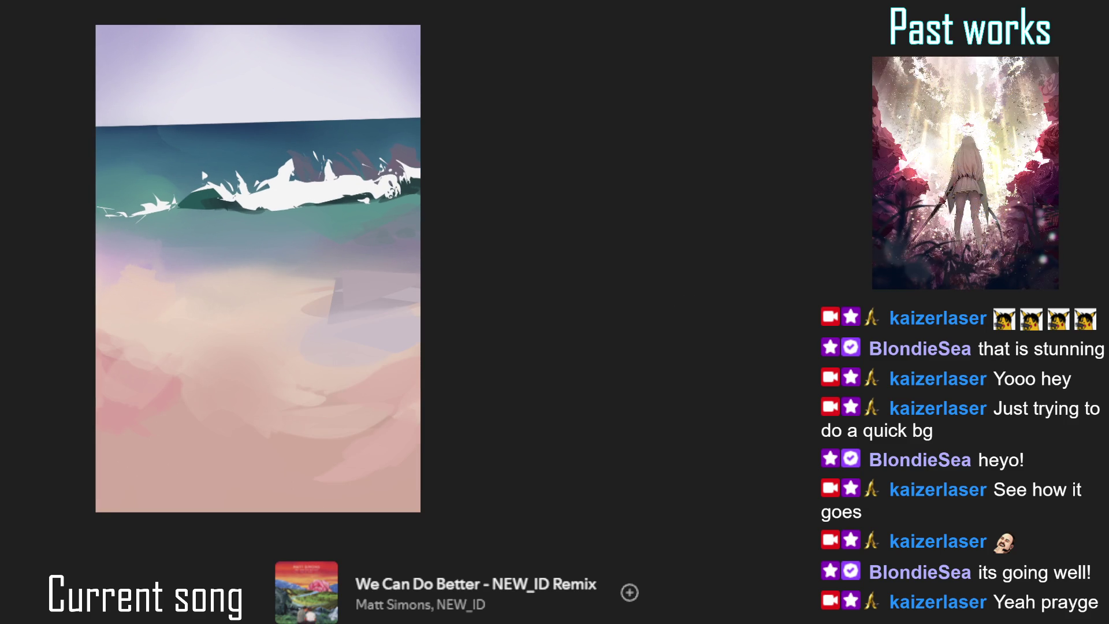
# - Fill darker teal shading under the wave crest with a lasso selection, then deselect
pyautogui.moveTo(195, 202)
pyautogui.mouseDown()
pyautogui.moveTo(215, 203)
pyautogui.moveTo(214, 234)
pyautogui.mouseUp()
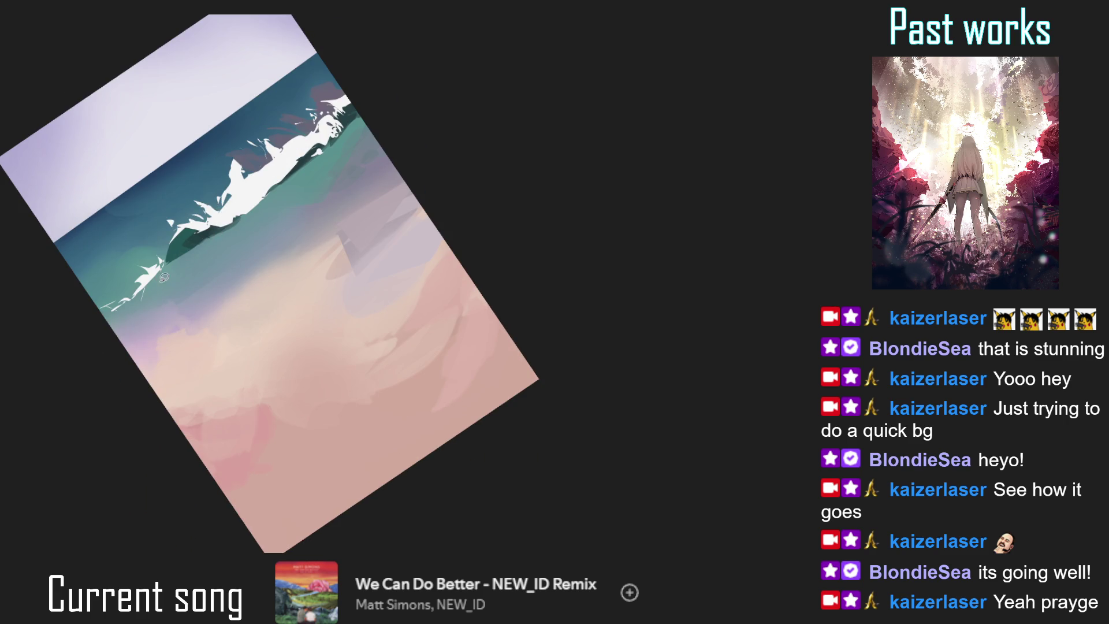
pyautogui.scroll(-2, 183, 305)
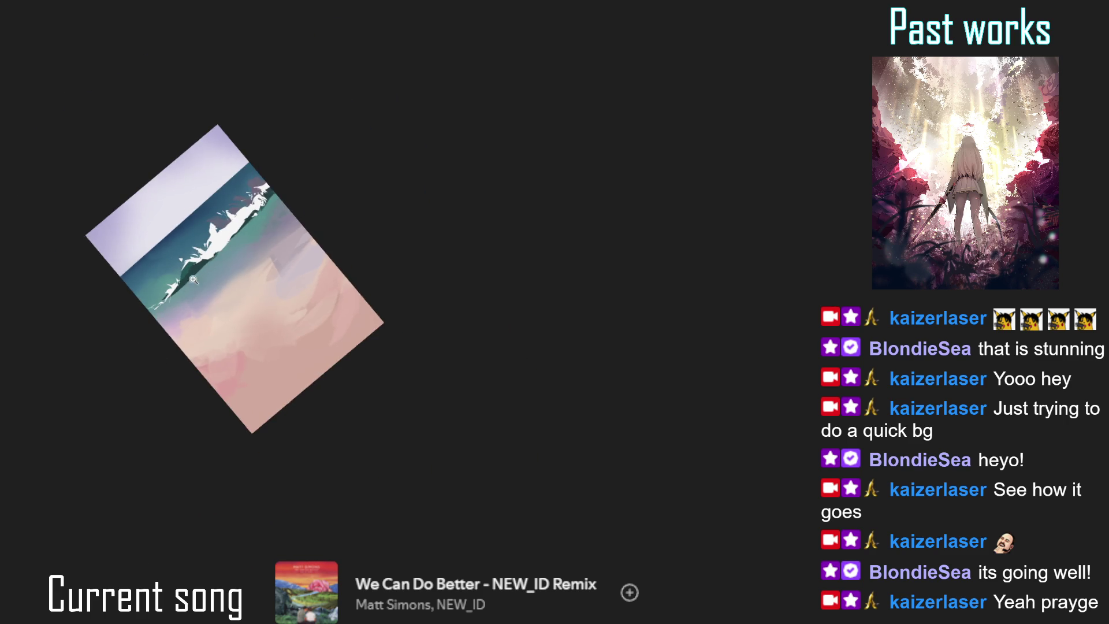
pyautogui.scroll(2, 199, 258)
pyautogui.moveTo(178, 272)
pyautogui.mouseDown()
pyautogui.moveTo(179, 286)
pyautogui.moveTo(225, 243)
pyautogui.moveTo(202, 176)
pyautogui.moveTo(179, 240)
pyautogui.moveTo(202, 208)
pyautogui.mouseUp()
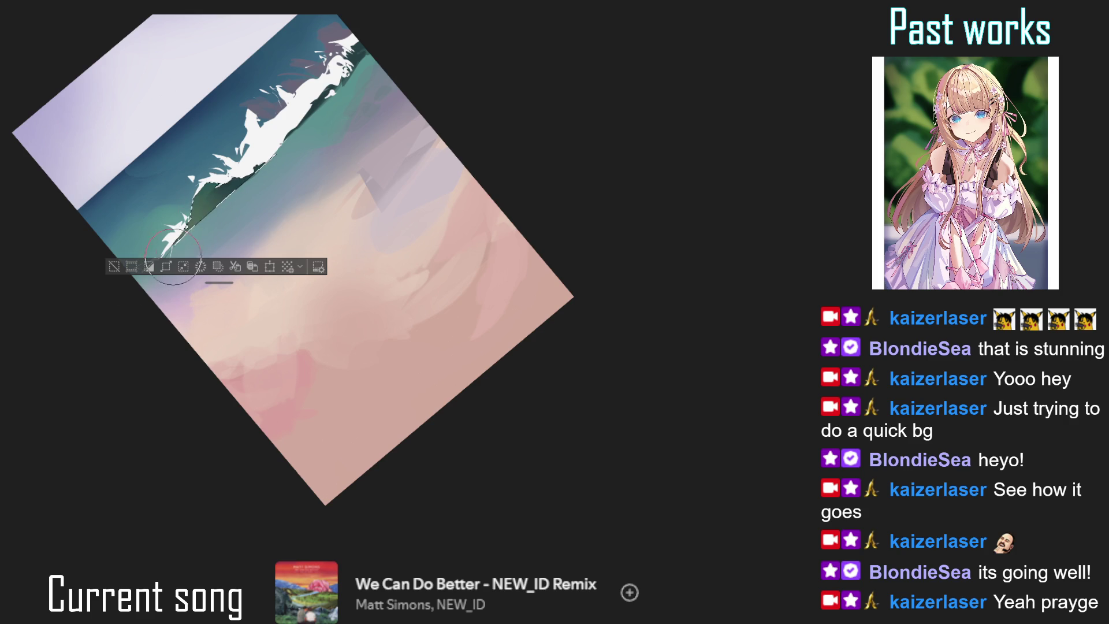
pyautogui.hotkey('ctrl', 'd')
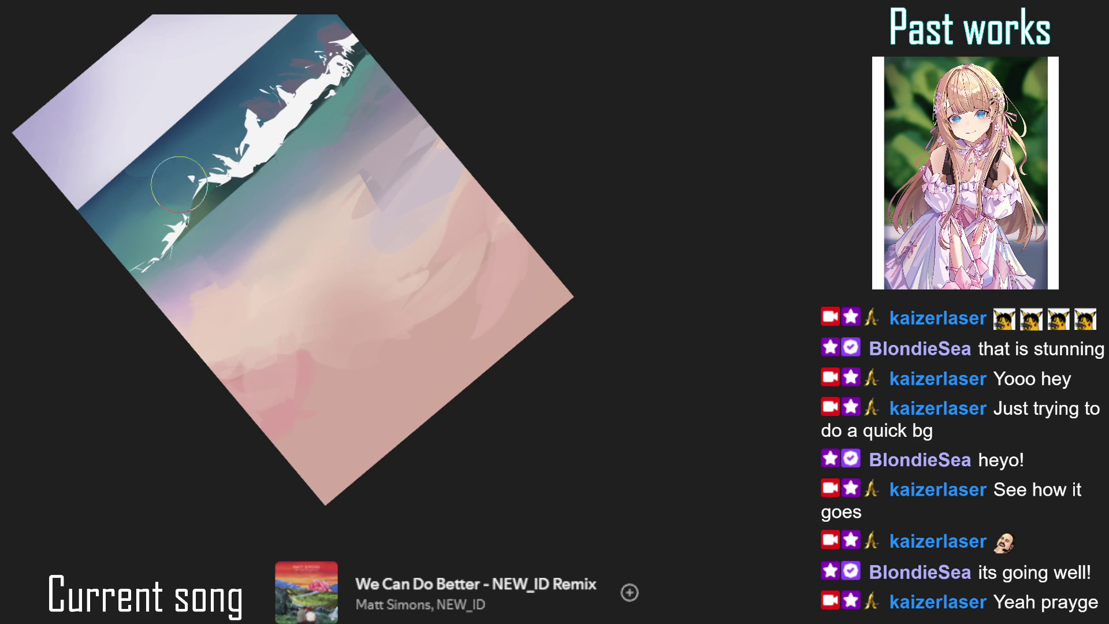
# - Paint green-teal strokes over the lower-left wave and make the left splash spikier in white
pyautogui.moveTo(174, 227); pyautogui.dragTo(226, 278)
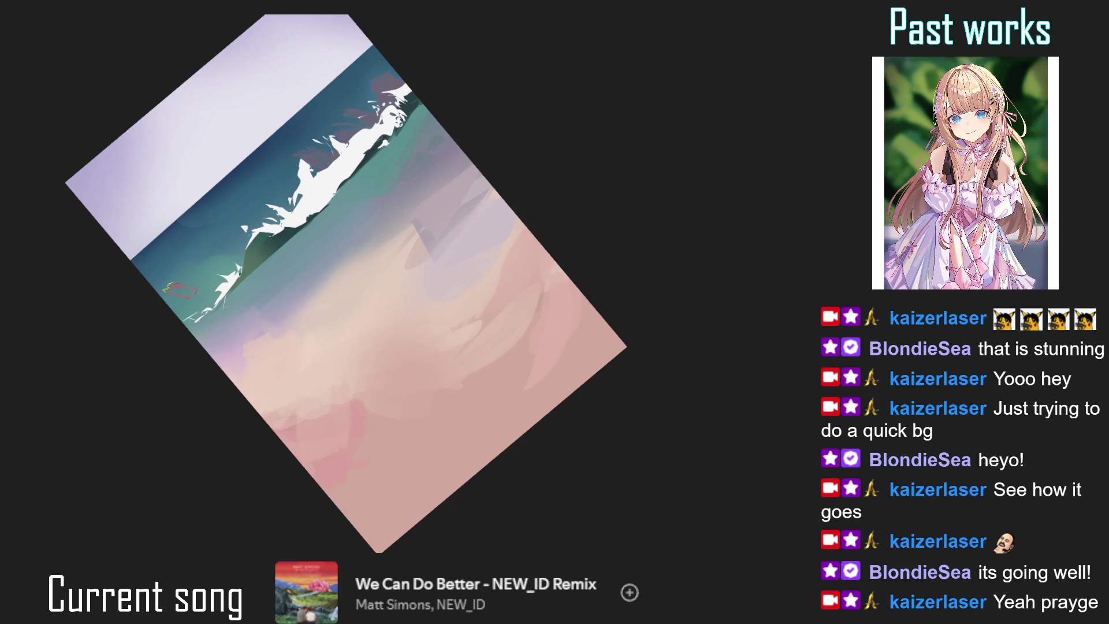
pyautogui.moveTo(223, 291)
pyautogui.mouseDown()
pyautogui.moveTo(167, 304)
pyautogui.moveTo(161, 282)
pyautogui.mouseUp()
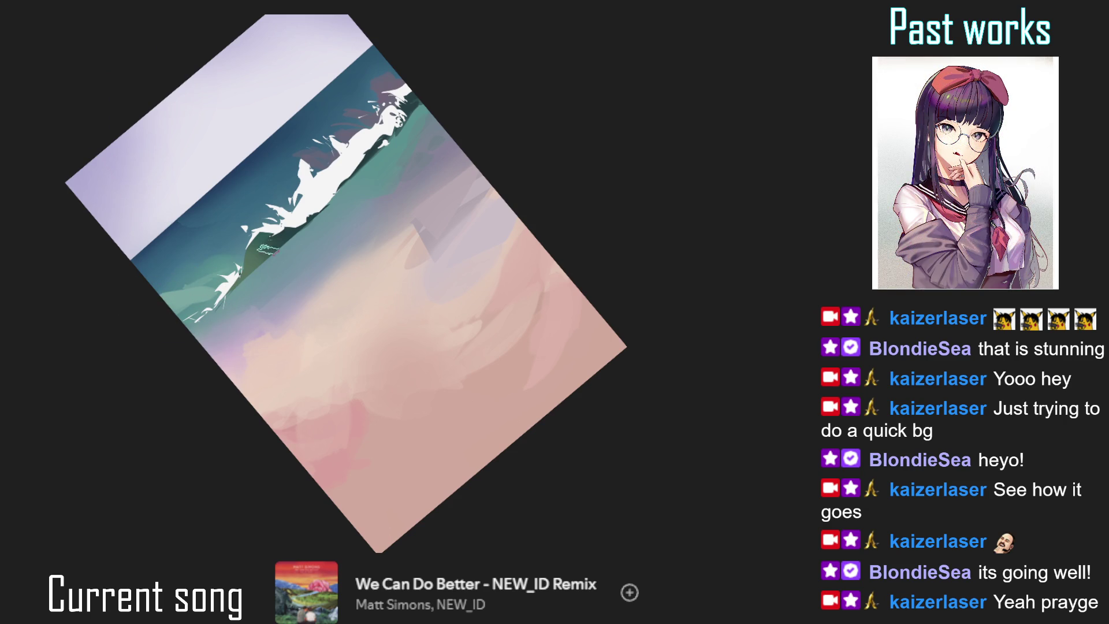
pyautogui.moveTo(234, 267); pyautogui.dragTo(219, 299)
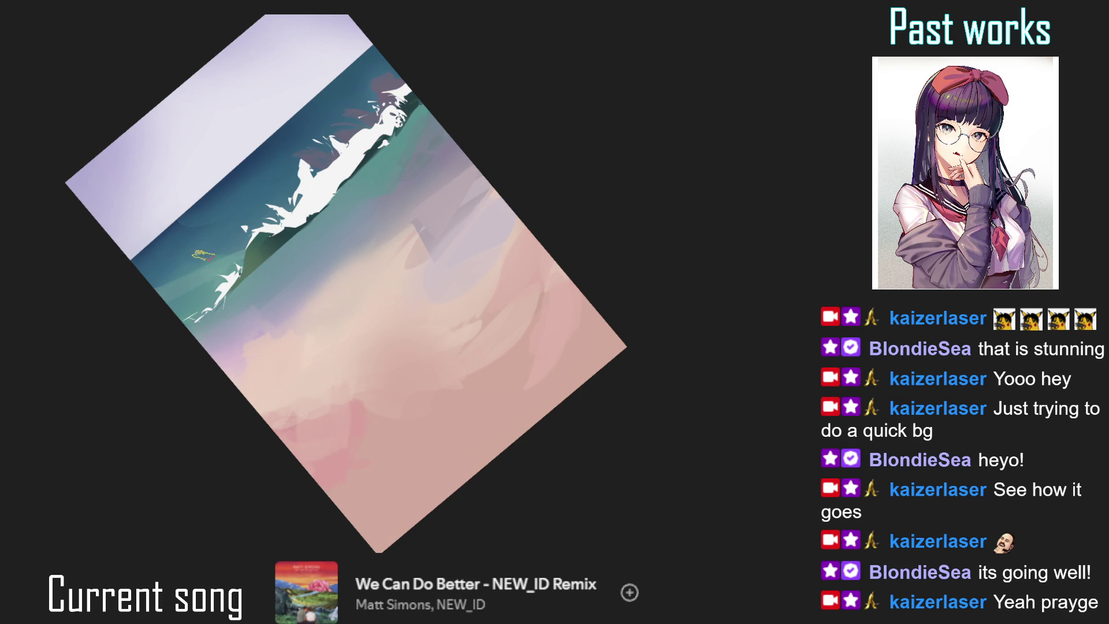
# - Draw a faint curved streak across the water, compare with undo/redo, and reset the view
pyautogui.moveTo(197, 261); pyautogui.dragTo(369, 101)
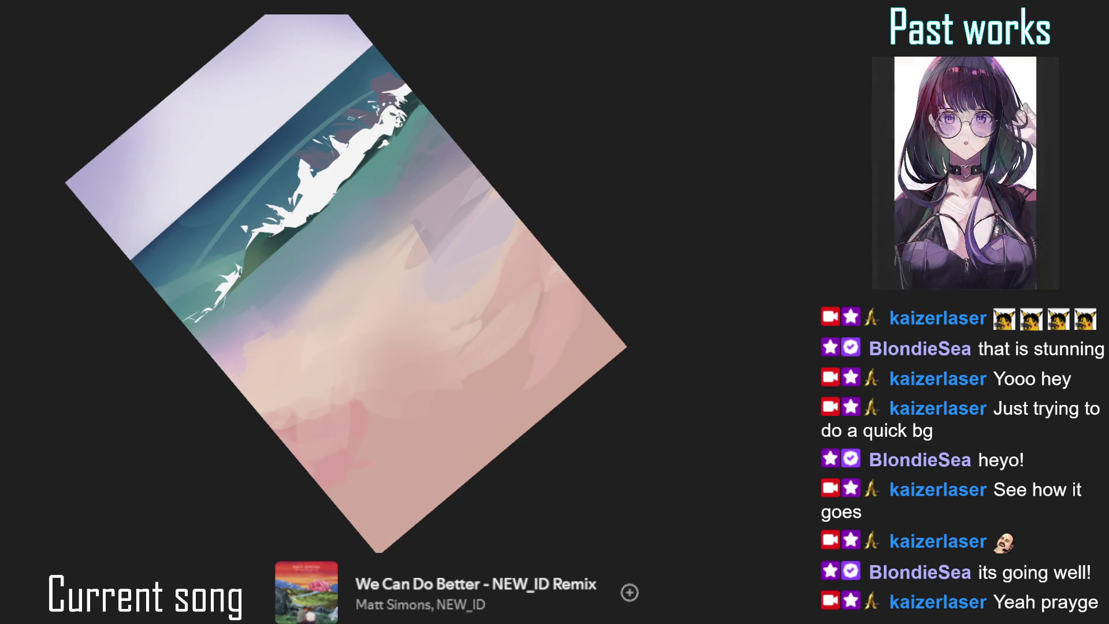
pyautogui.hotkey('ctrl', 'z')
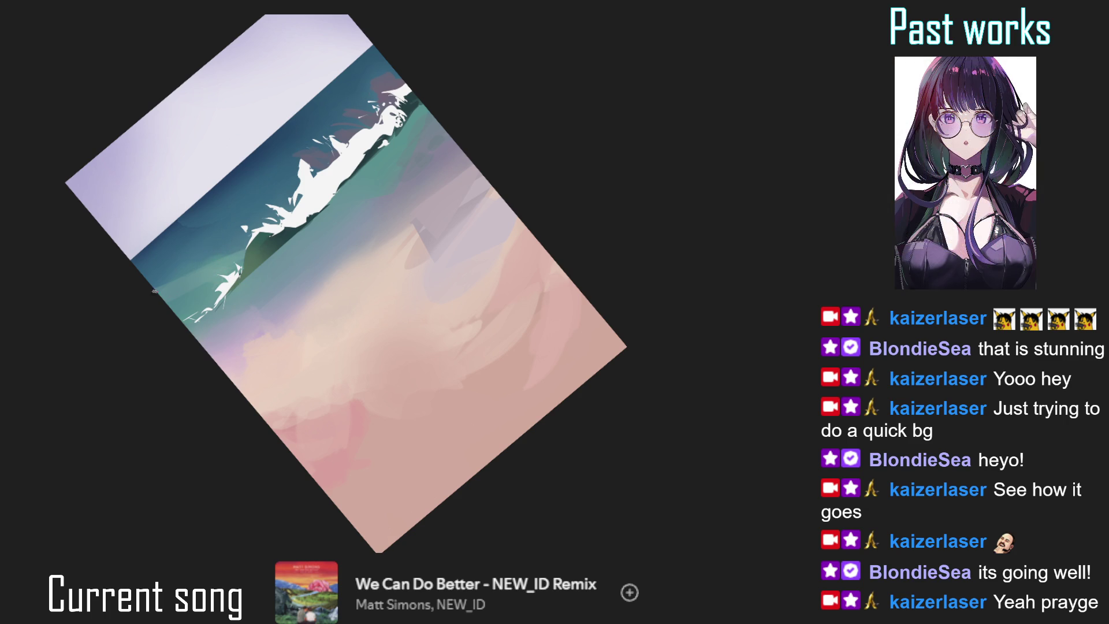
pyautogui.hotkey('ctrl', 'y')
pyautogui.hotkey('ctrl', 'z')
pyautogui.hotkey('ctrl', 'y')
pyautogui.hotkey('ctrl', '0')
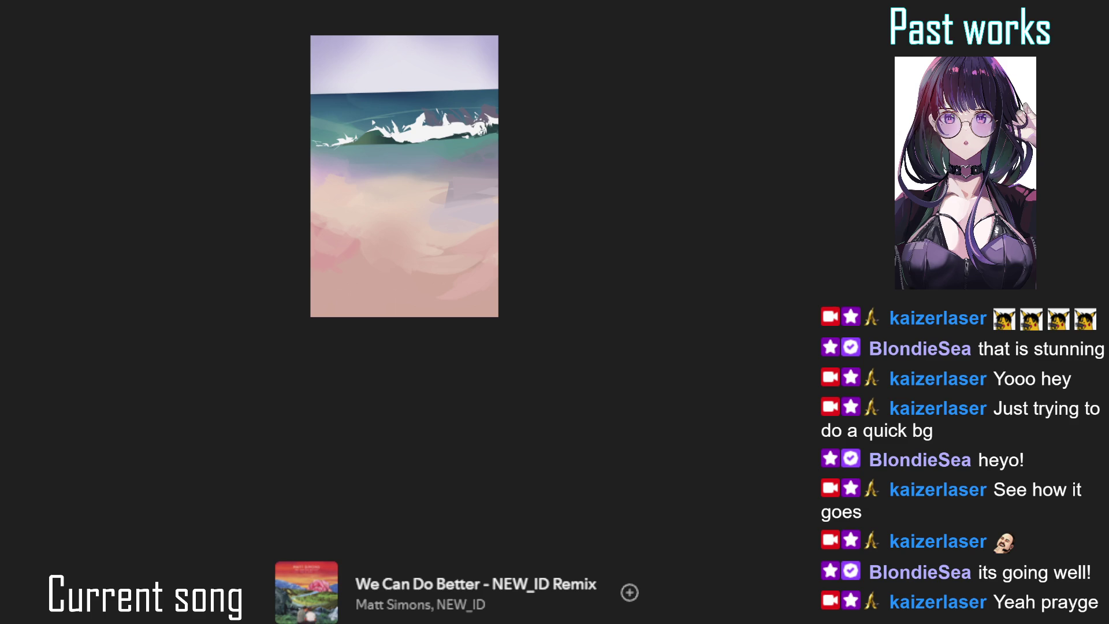
pyautogui.scroll(3, 405, 177)
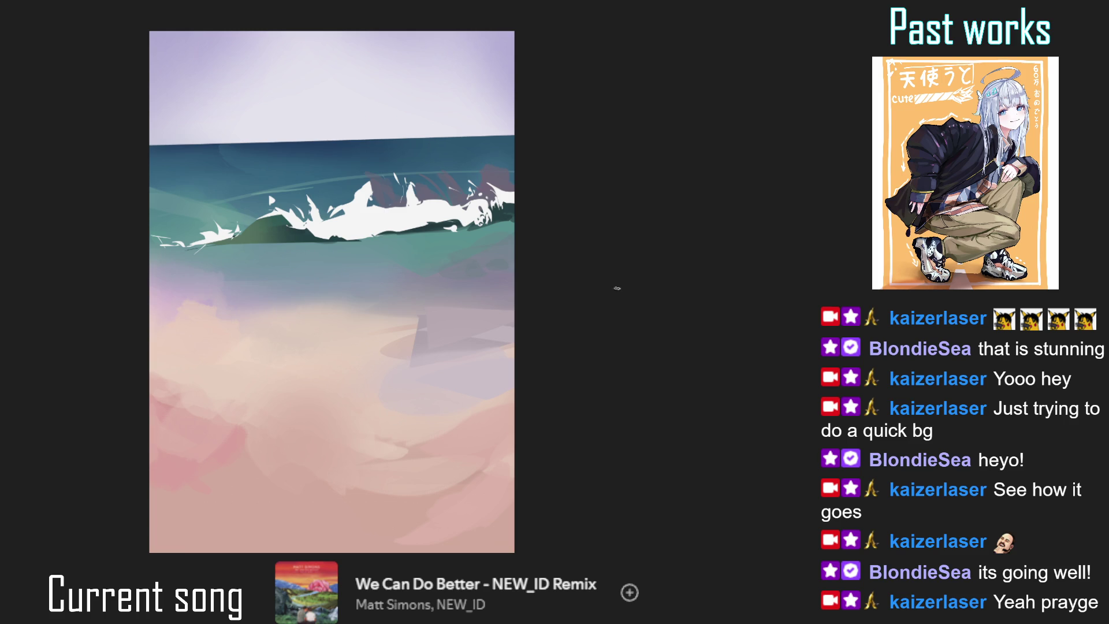
# - Free-transform the sea band: squash the top, lower and narrow the foam, tilt it counter-clockwise, commit
pyautogui.hotkey('ctrl', 't')
pyautogui.moveTo(331, 117); pyautogui.dragTo(332, 132)
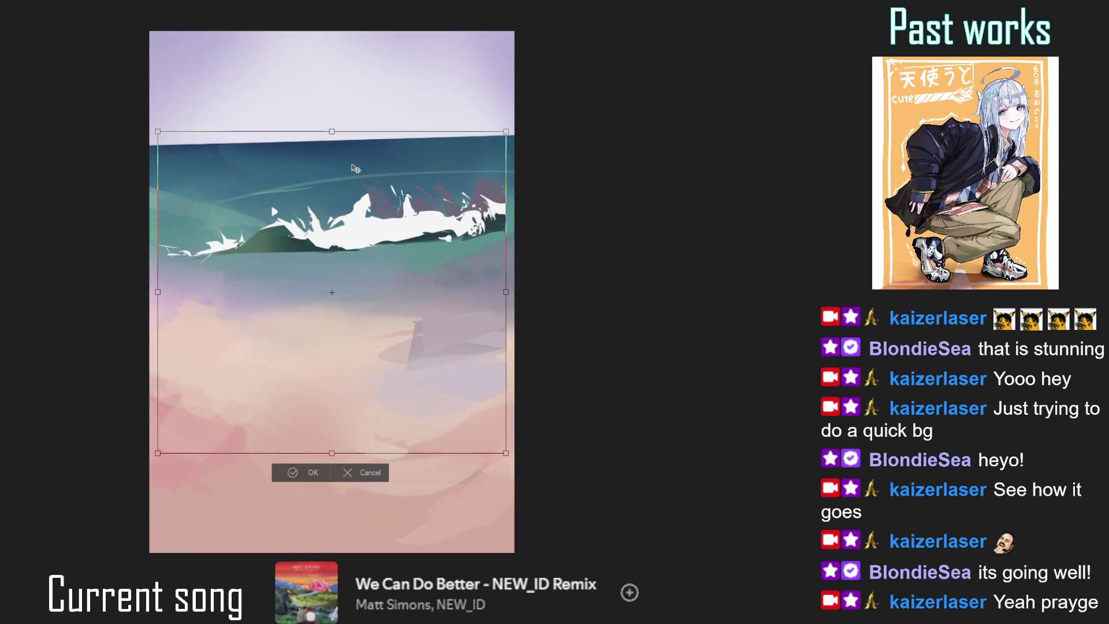
pyautogui.moveTo(409, 284); pyautogui.dragTo(419, 287)
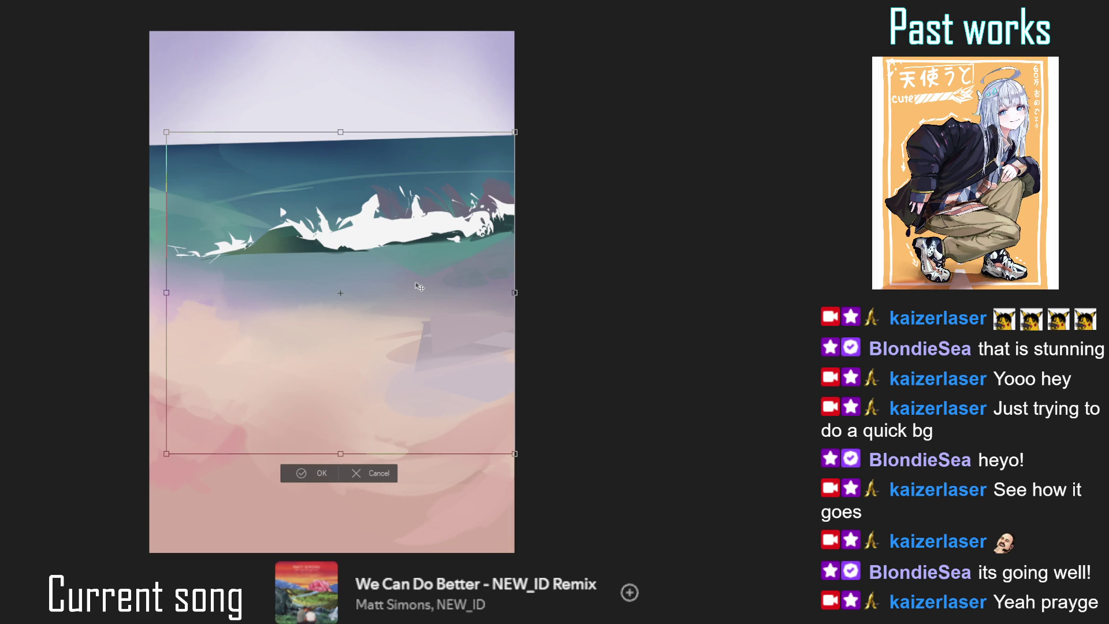
pyautogui.moveTo(348, 138); pyautogui.dragTo(393, 216)
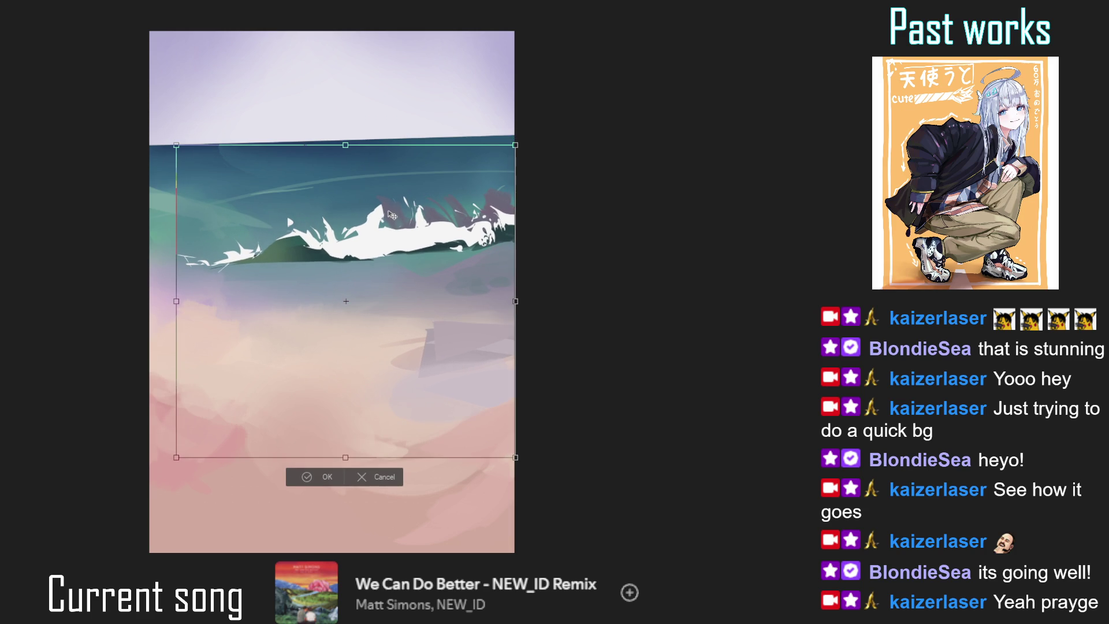
pyautogui.moveTo(641, 255); pyautogui.dragTo(630, 240)
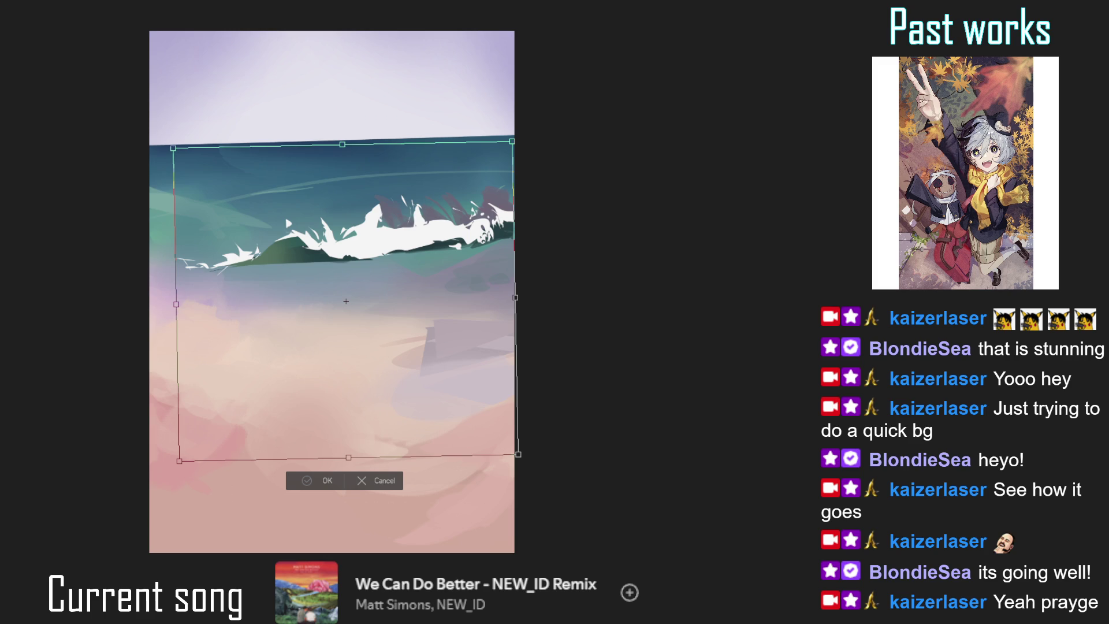
pyautogui.press('Return')
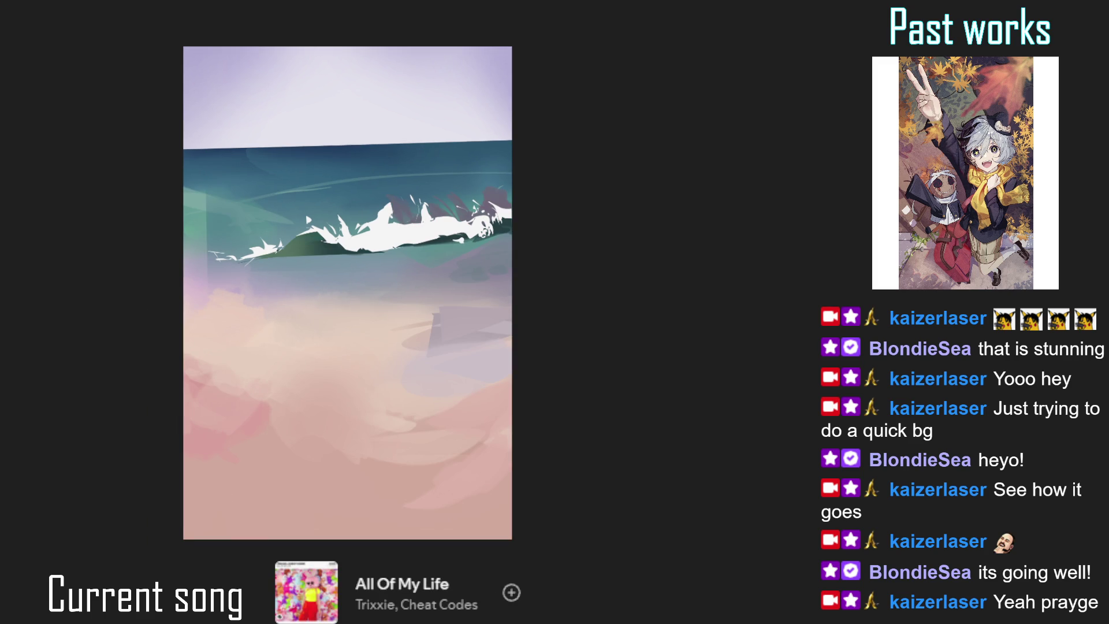
# - With a larger brush, sweep faint light strokes across the water and a soft patch below the wave
pyautogui.press(']')
pyautogui.press(']')
pyautogui.press(']')
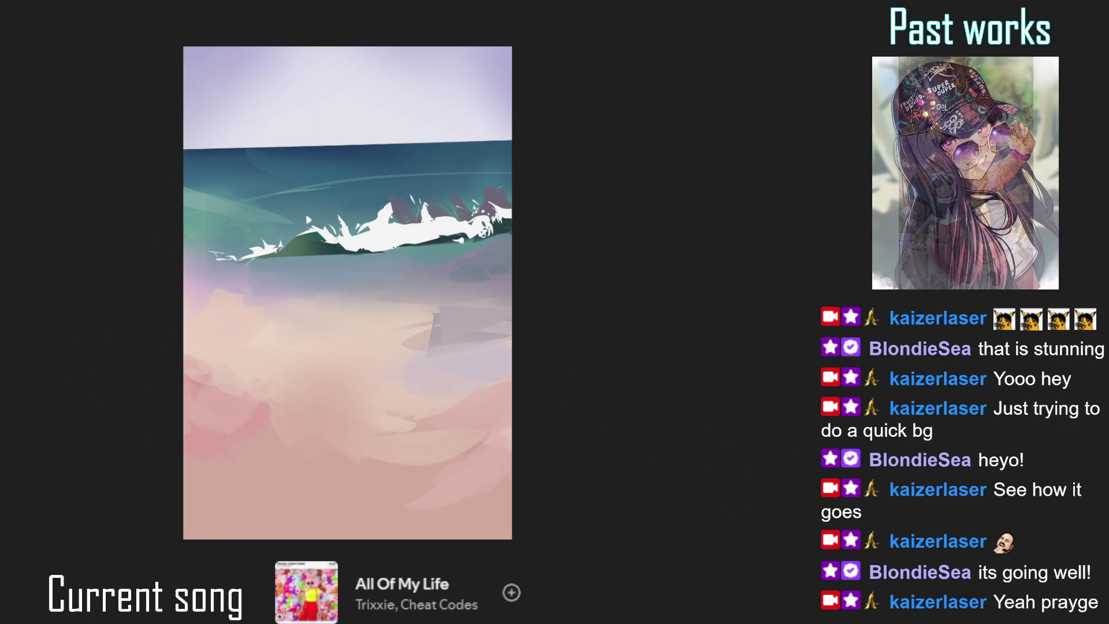
pyautogui.moveTo(196, 212); pyautogui.dragTo(508, 176)
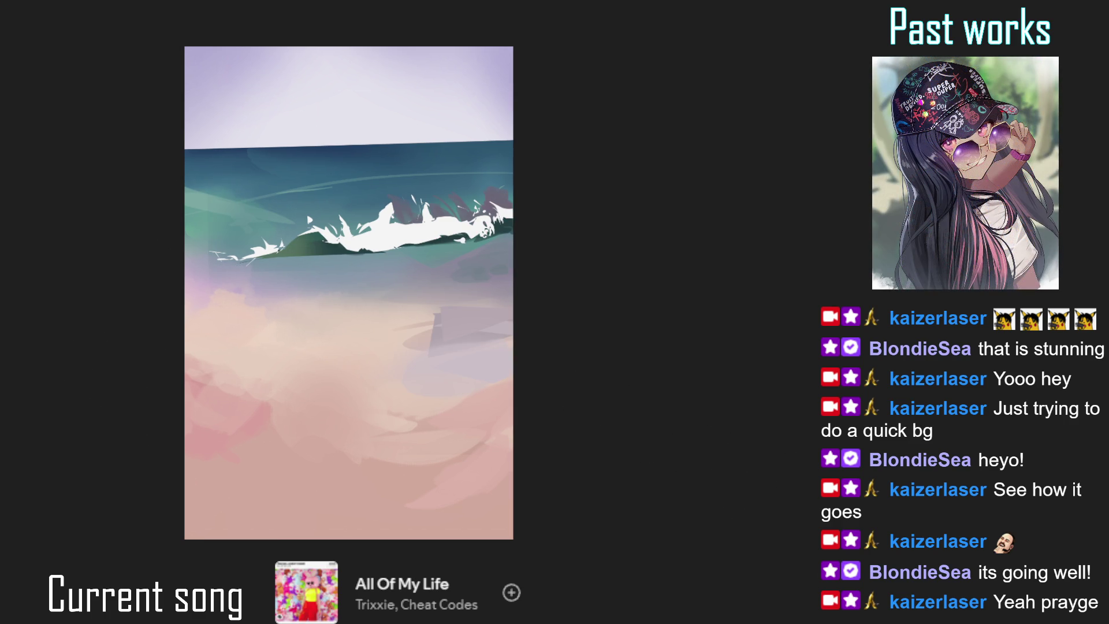
pyautogui.moveTo(329, 185); pyautogui.dragTo(277, 205)
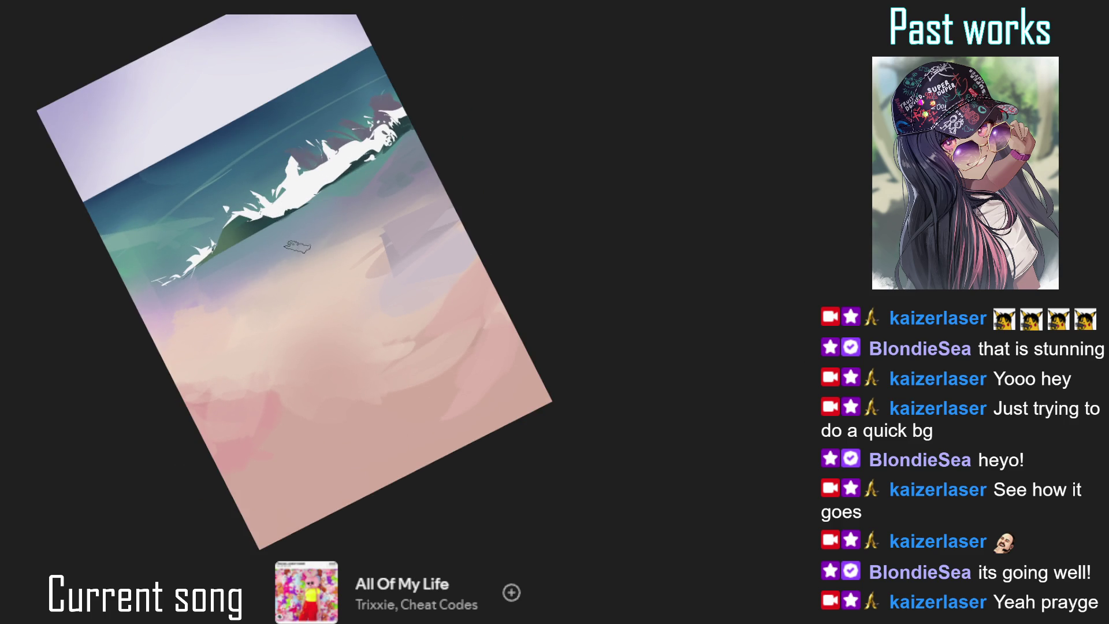
pyautogui.press('Escape')
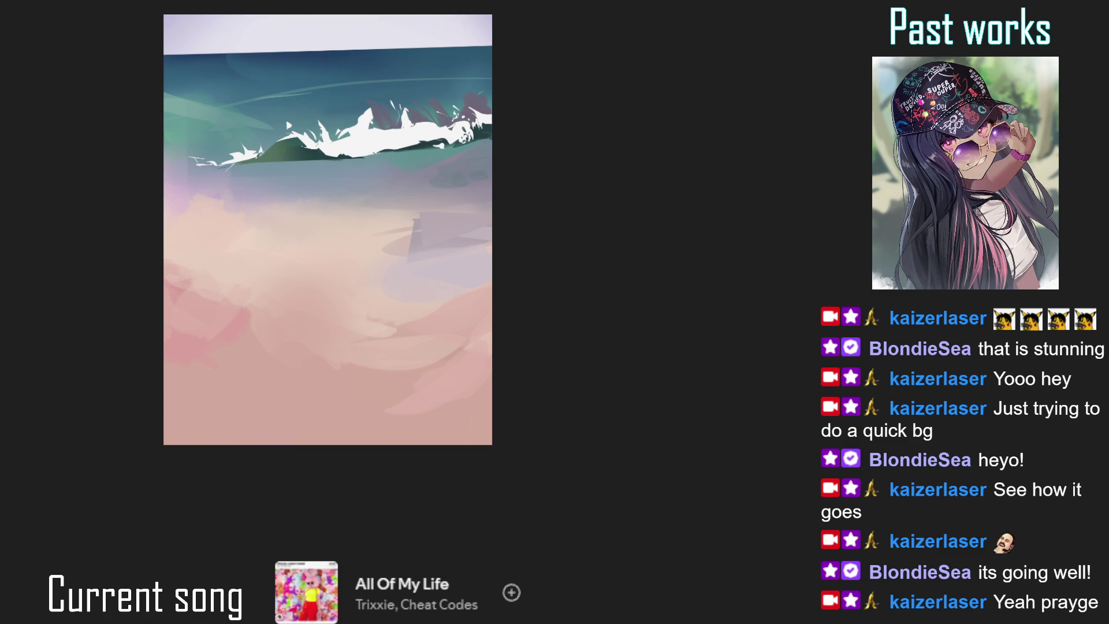
pyautogui.moveTo(349, 170); pyautogui.dragTo(370, 169)
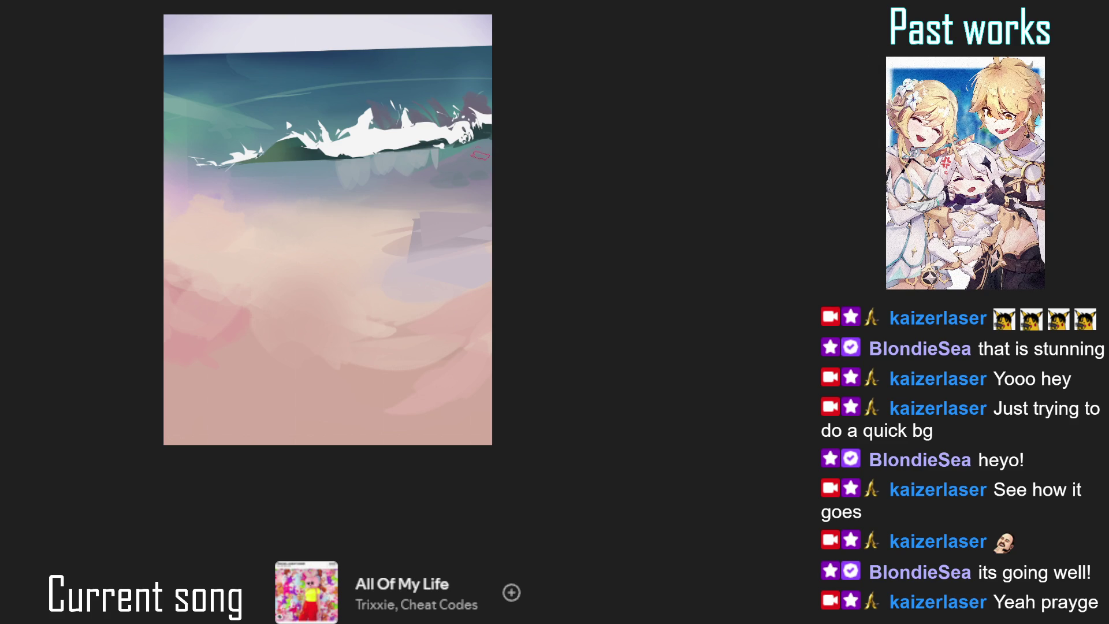
pyautogui.moveTo(458, 138)
pyautogui.mouseDown()
pyautogui.moveTo(469, 141)
pyautogui.moveTo(439, 126)
pyautogui.mouseUp()
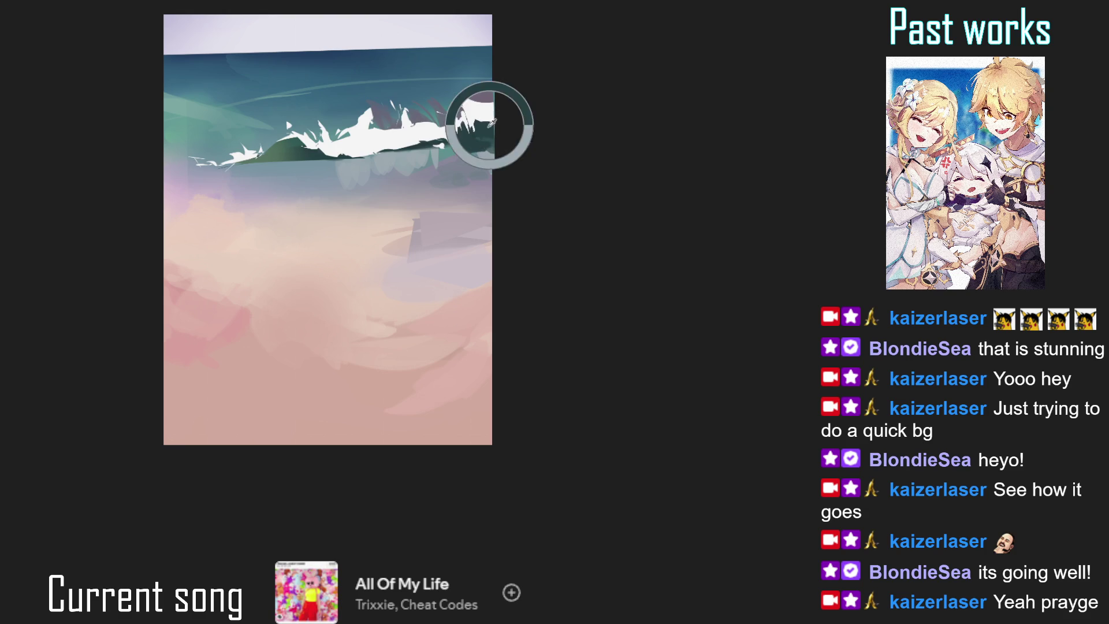
# - Lasso a small area below the wave and sample a colour from the painting
pyautogui.press('l')
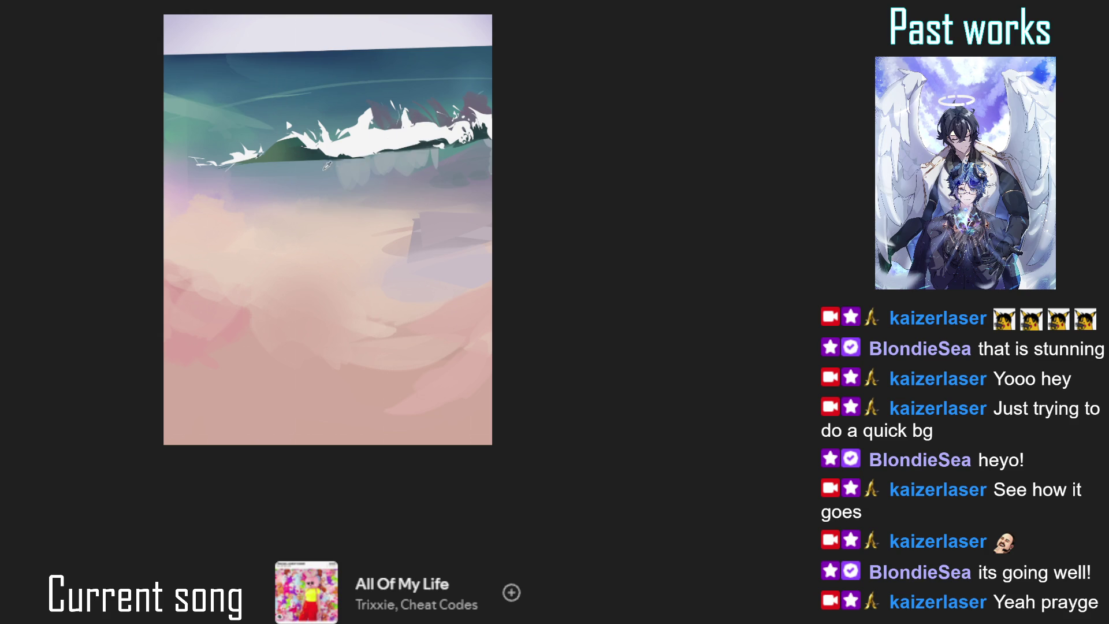
pyautogui.moveTo(327, 170)
pyautogui.mouseDown()
pyautogui.moveTo(350, 176)
pyautogui.moveTo(332, 188)
pyautogui.moveTo(325, 164)
pyautogui.moveTo(273, 187)
pyautogui.moveTo(286, 161)
pyautogui.moveTo(280, 179)
pyautogui.moveTo(279, 165)
pyautogui.moveTo(258, 174)
pyautogui.moveTo(250, 163)
pyautogui.moveTo(251, 220)
pyautogui.moveTo(269, 206)
pyautogui.moveTo(226, 229)
pyautogui.moveTo(235, 220)
pyautogui.moveTo(259, 242)
pyautogui.moveTo(248, 246)
pyautogui.moveTo(242, 234)
pyautogui.moveTo(273, 237)
pyautogui.mouseUp()
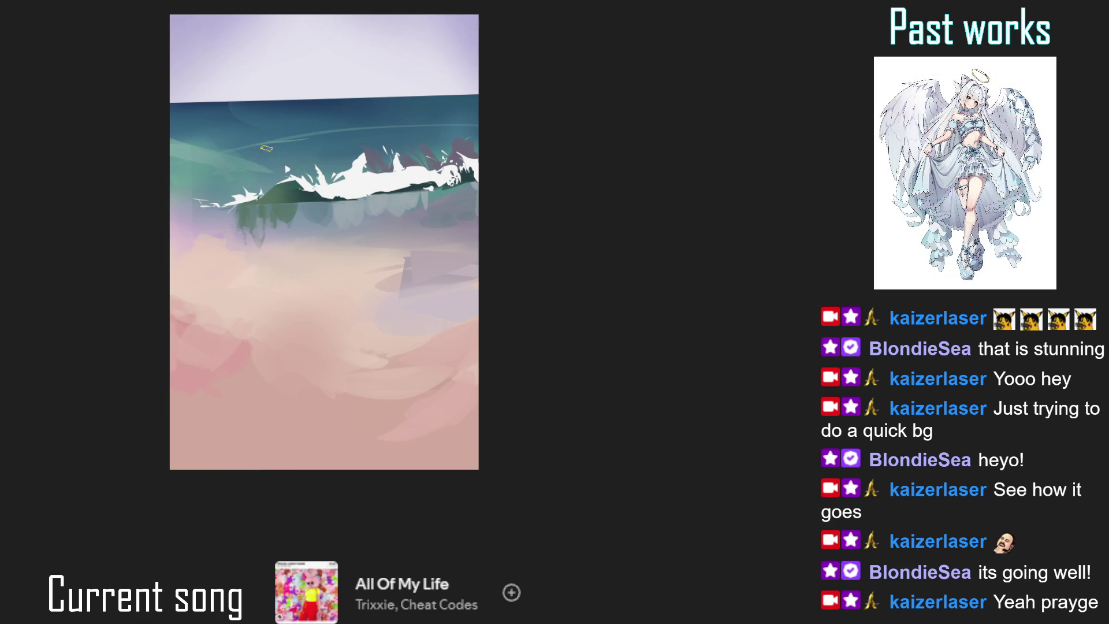
pyautogui.click(206, 147)
# - Select a water patch, sample its colour, and paint darker streaks across the sea on a rotated view
pyautogui.moveTo(242, 141)
pyautogui.mouseDown()
pyautogui.moveTo(280, 150)
pyautogui.moveTo(269, 159)
pyautogui.moveTo(239, 149)
pyautogui.mouseUp()
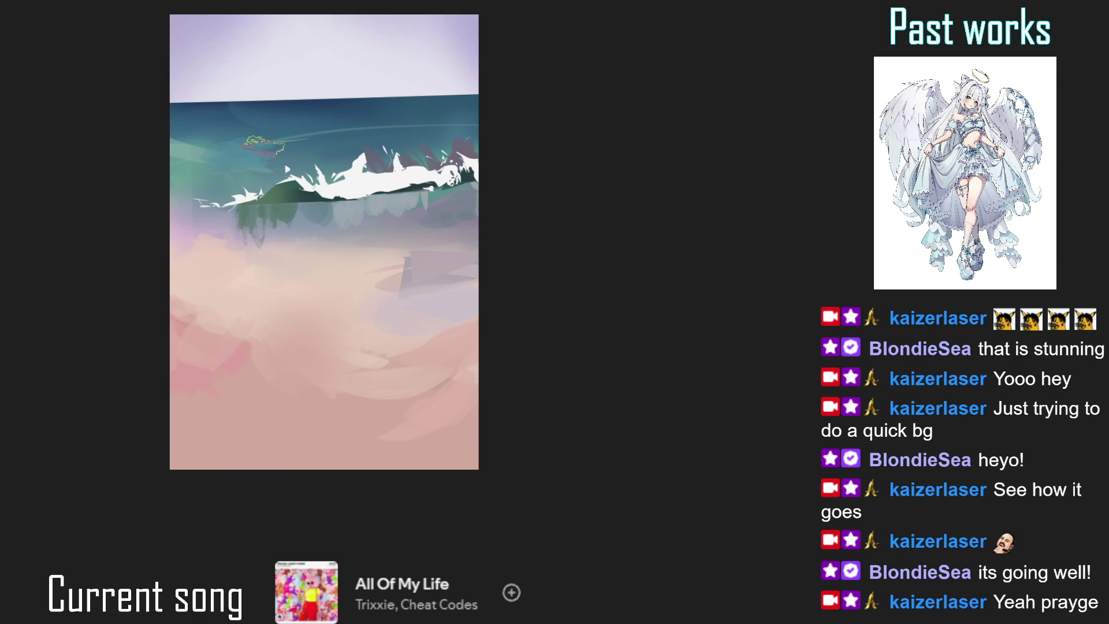
pyautogui.press('-')
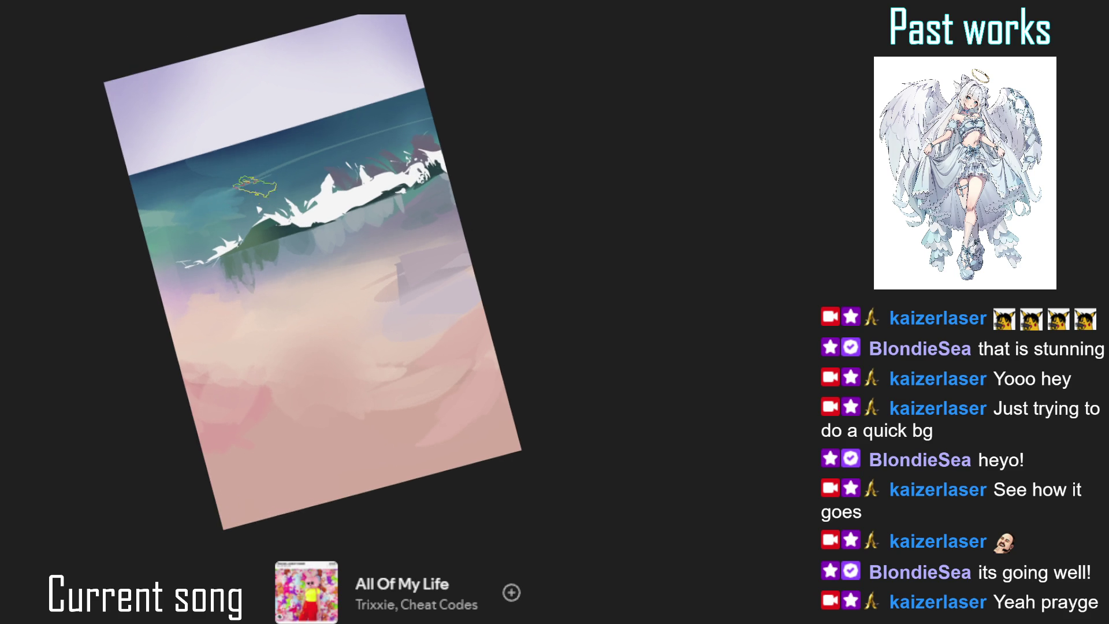
pyautogui.moveTo(312, 272); pyautogui.dragTo(326, 229)
pyautogui.click(248, 149)
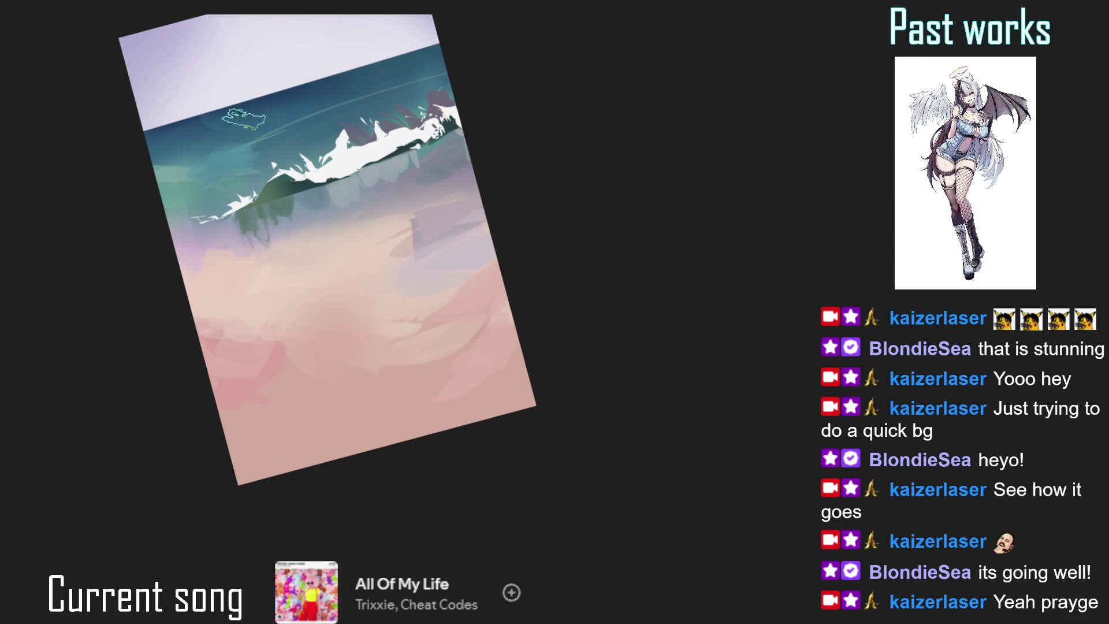
pyautogui.press('-')
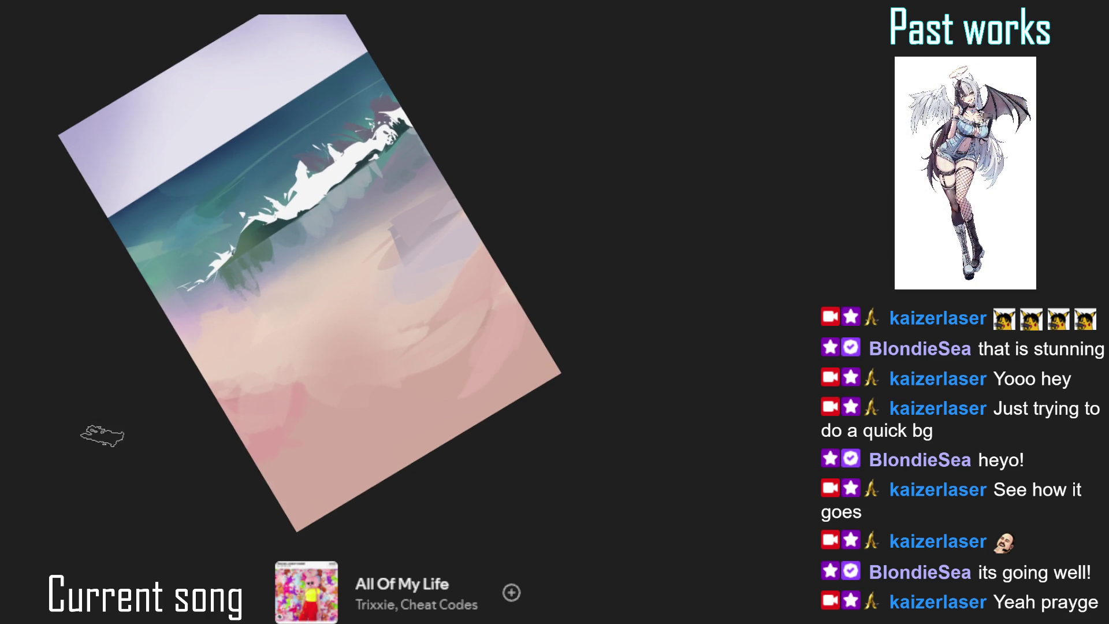
pyautogui.moveTo(215, 206)
pyautogui.mouseDown()
pyautogui.moveTo(241, 191)
pyautogui.moveTo(256, 159)
pyautogui.moveTo(314, 134)
pyautogui.moveTo(215, 200)
pyautogui.mouseUp()
pyautogui.moveTo(255, 166)
pyautogui.mouseDown()
pyautogui.moveTo(231, 197)
pyautogui.moveTo(301, 146)
pyautogui.moveTo(252, 178)
pyautogui.moveTo(197, 246)
pyautogui.mouseUp()
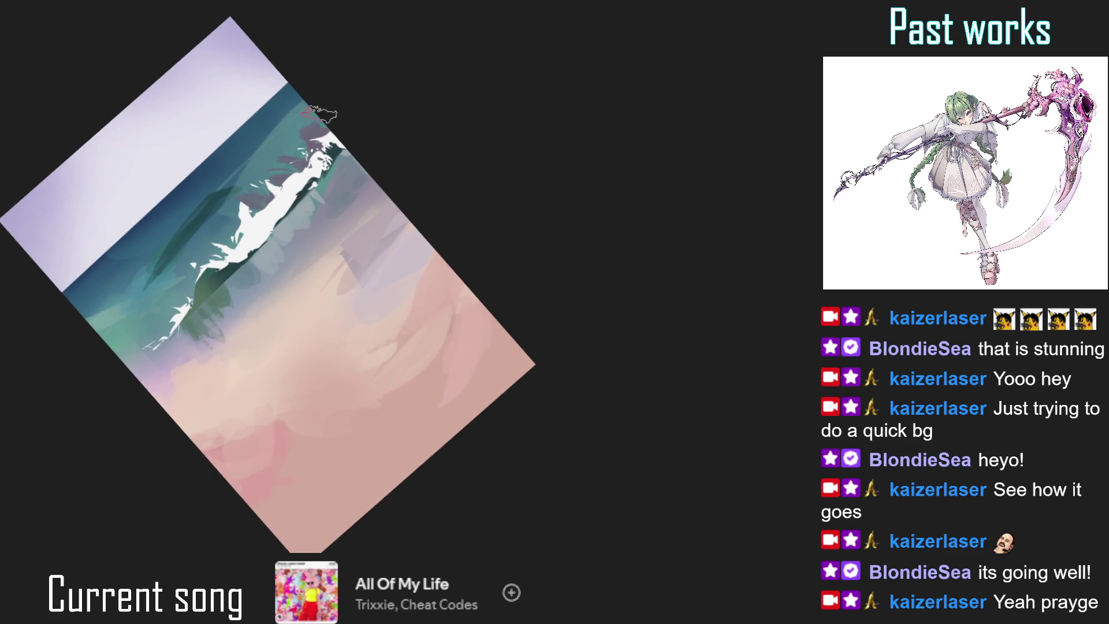
pyautogui.press('5')
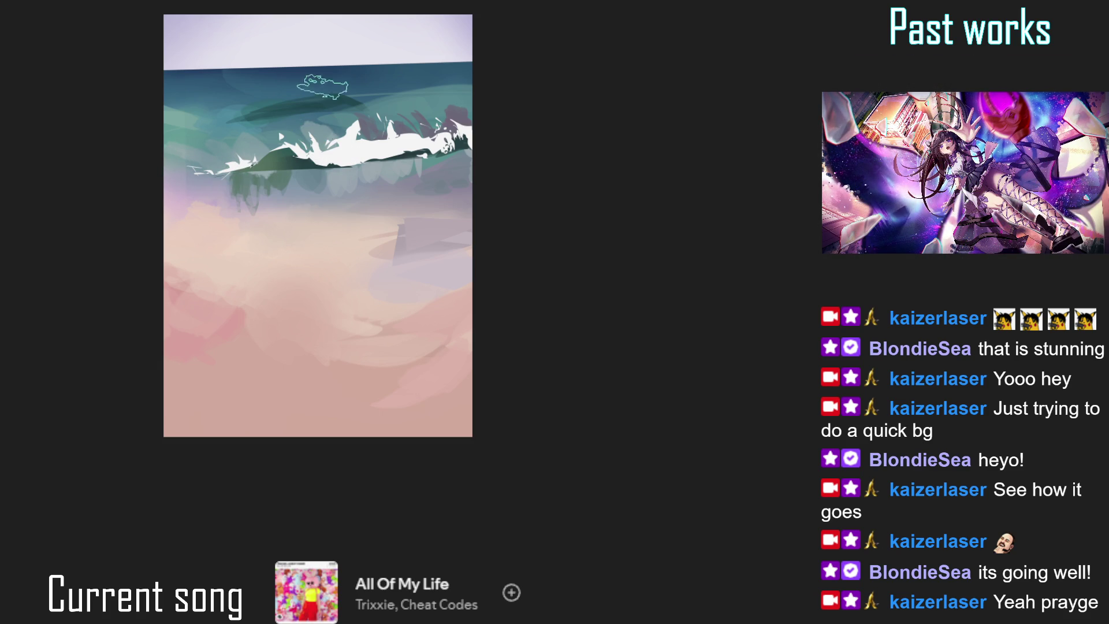
pyautogui.moveTo(329, 137); pyautogui.dragTo(327, 103)
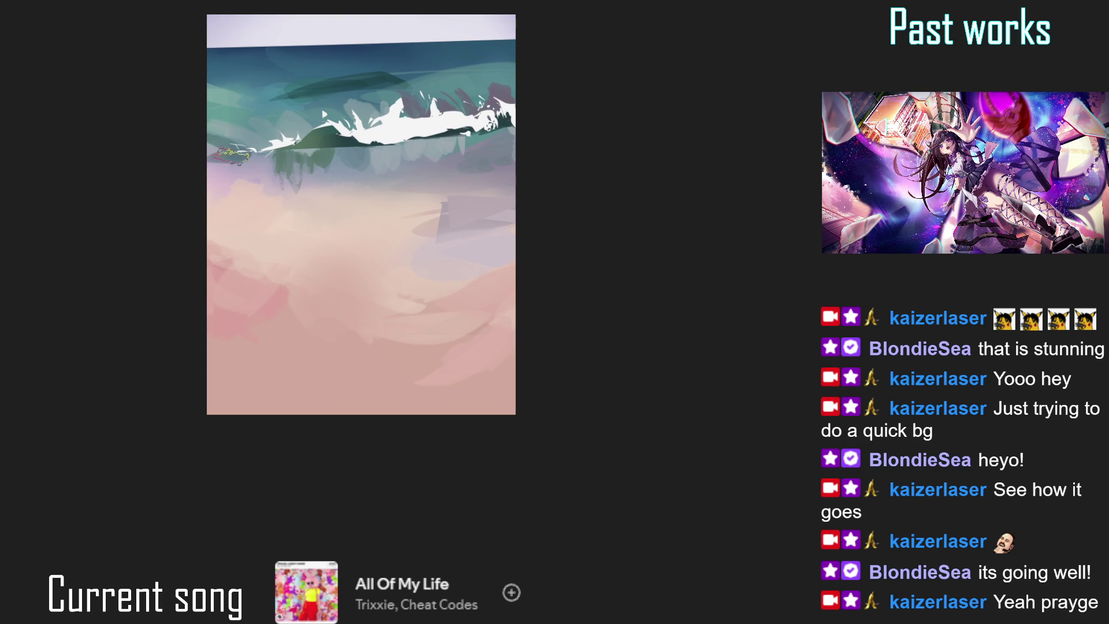
pyautogui.moveTo(250, 155); pyautogui.dragTo(222, 245)
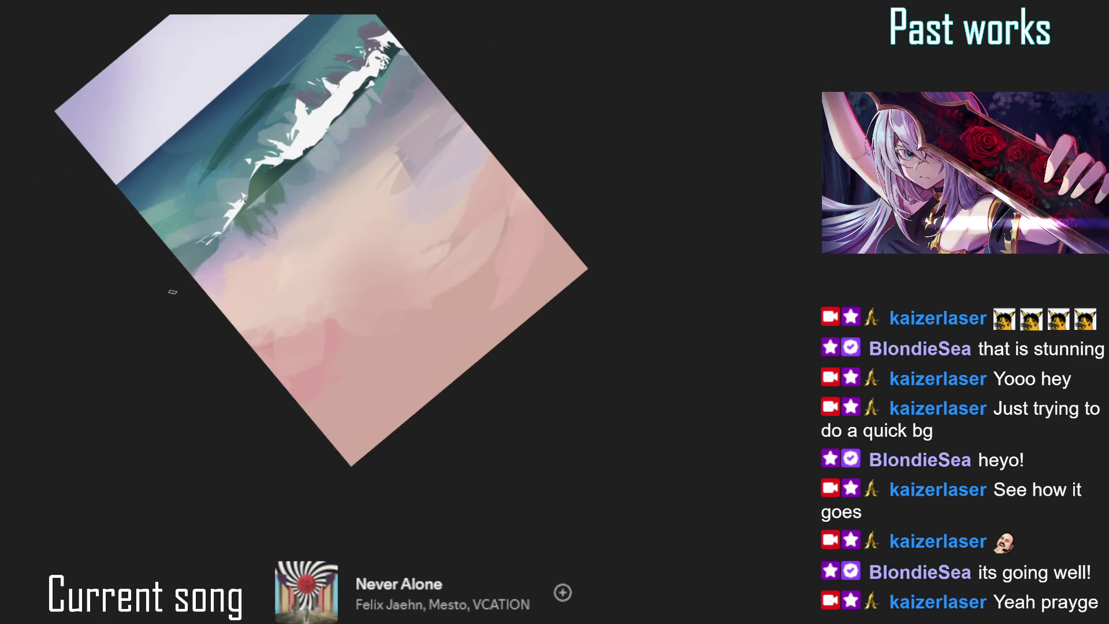
pyautogui.press('5')
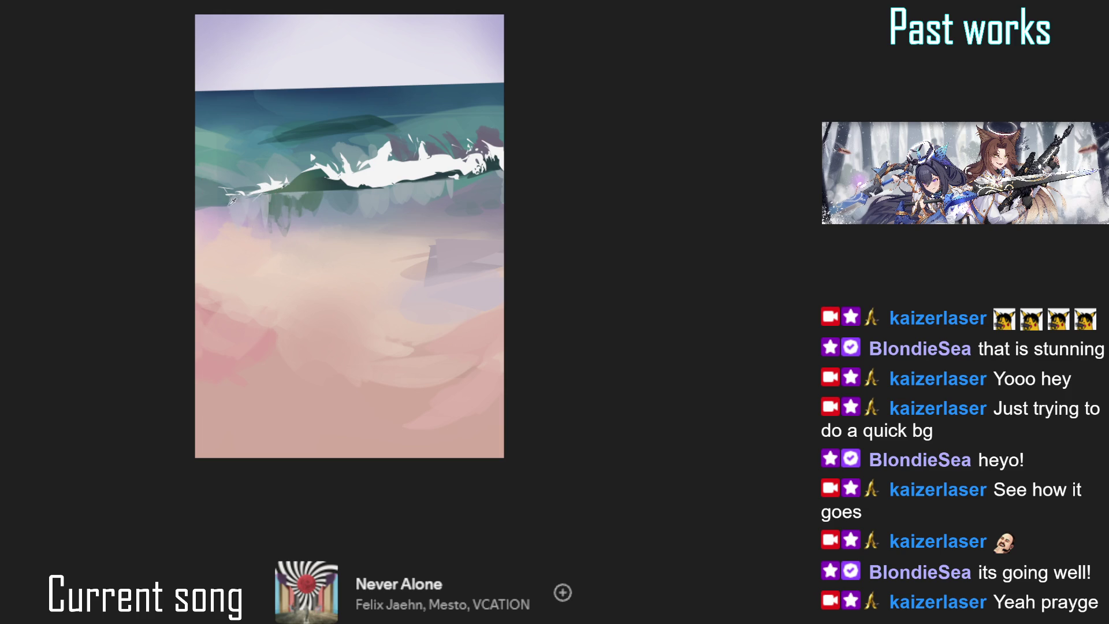
pyautogui.moveTo(228, 202); pyautogui.dragTo(263, 214)
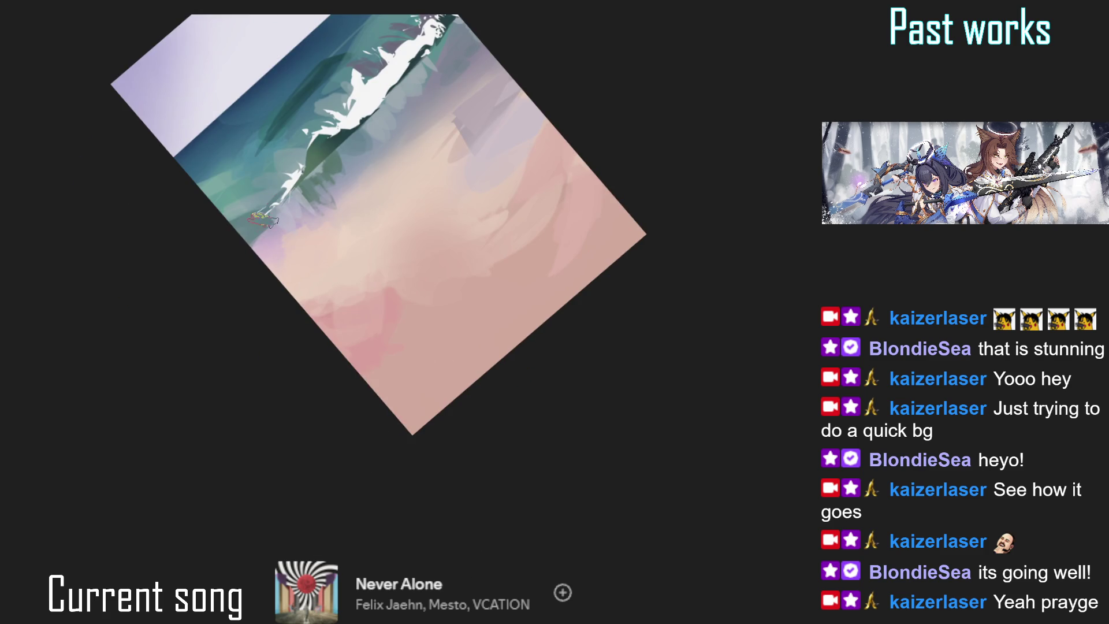
pyautogui.moveTo(242, 262); pyautogui.dragTo(226, 344)
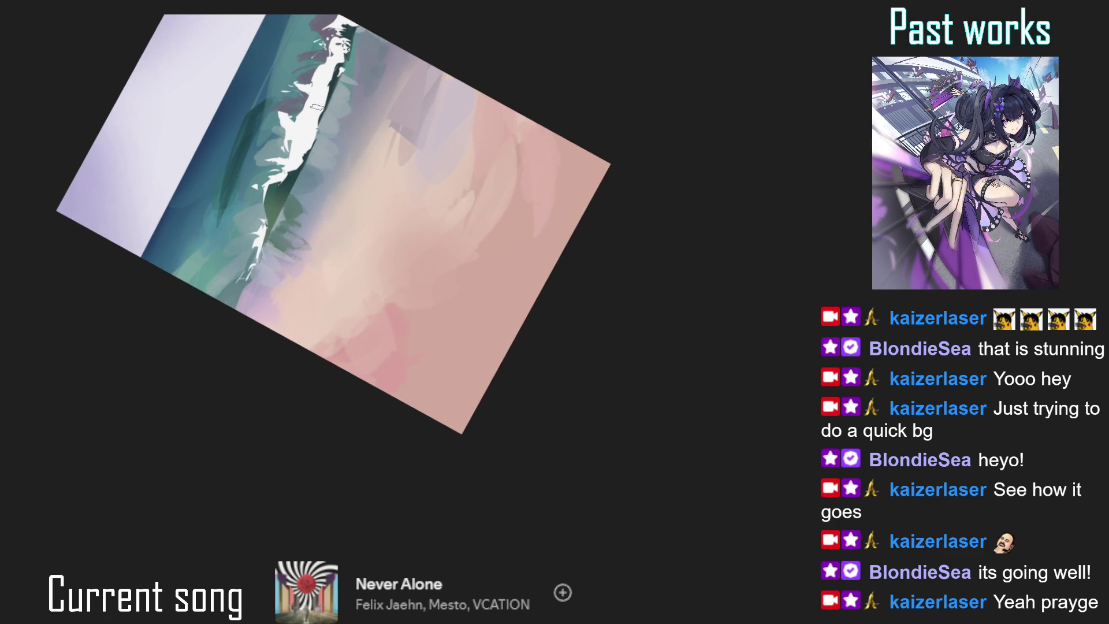
pyautogui.moveTo(346, 137); pyautogui.dragTo(342, 147)
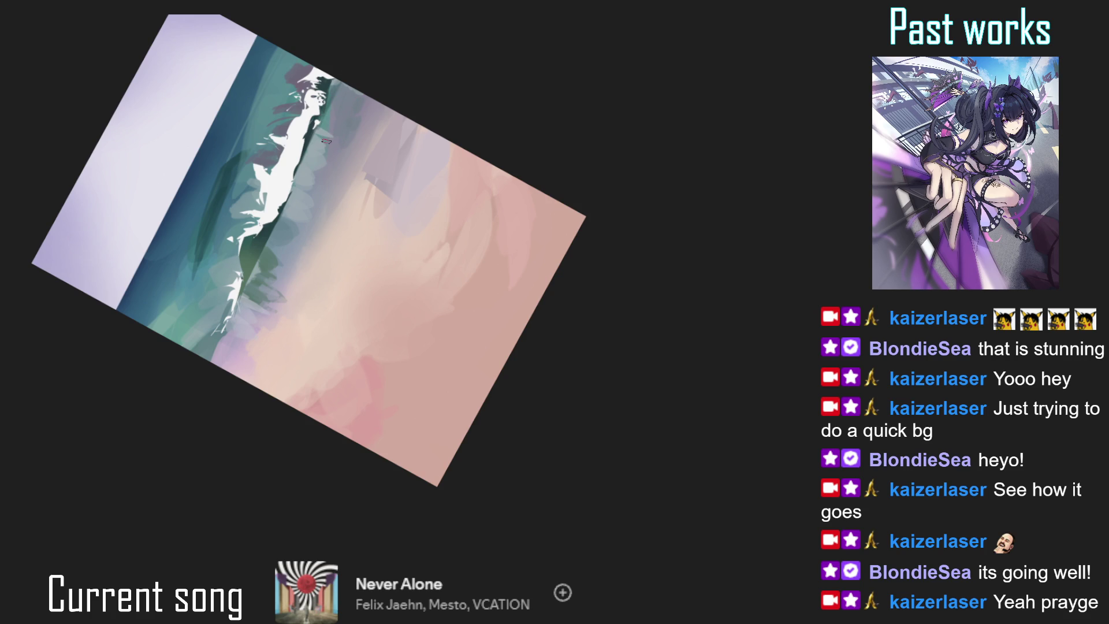
pyautogui.hotkey('ctrl', '0')
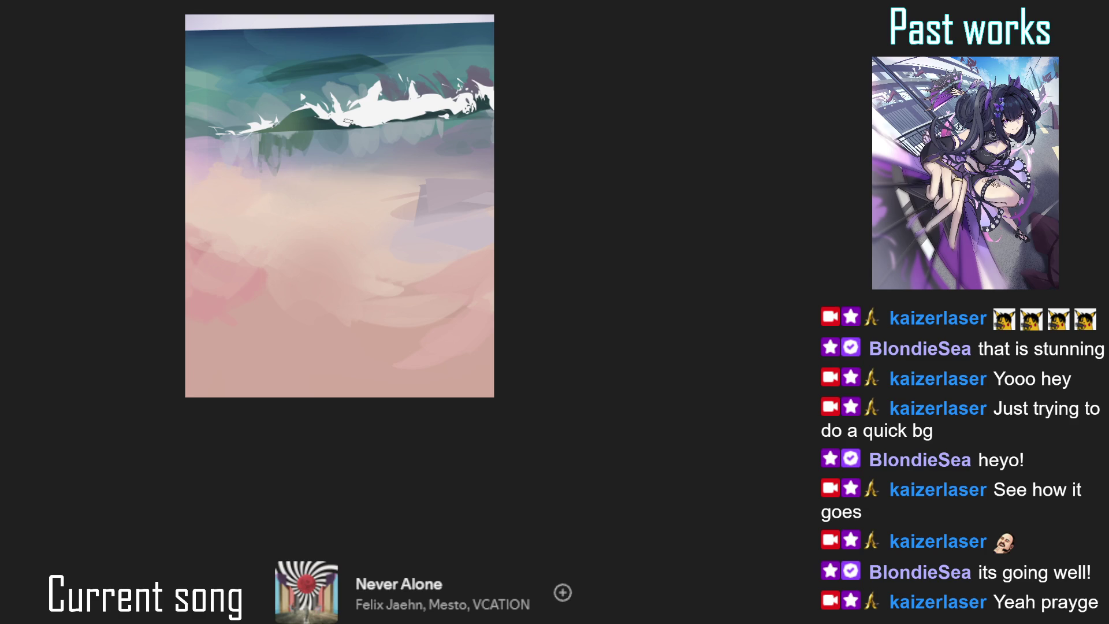
pyautogui.hotkey('ctrl', '-')
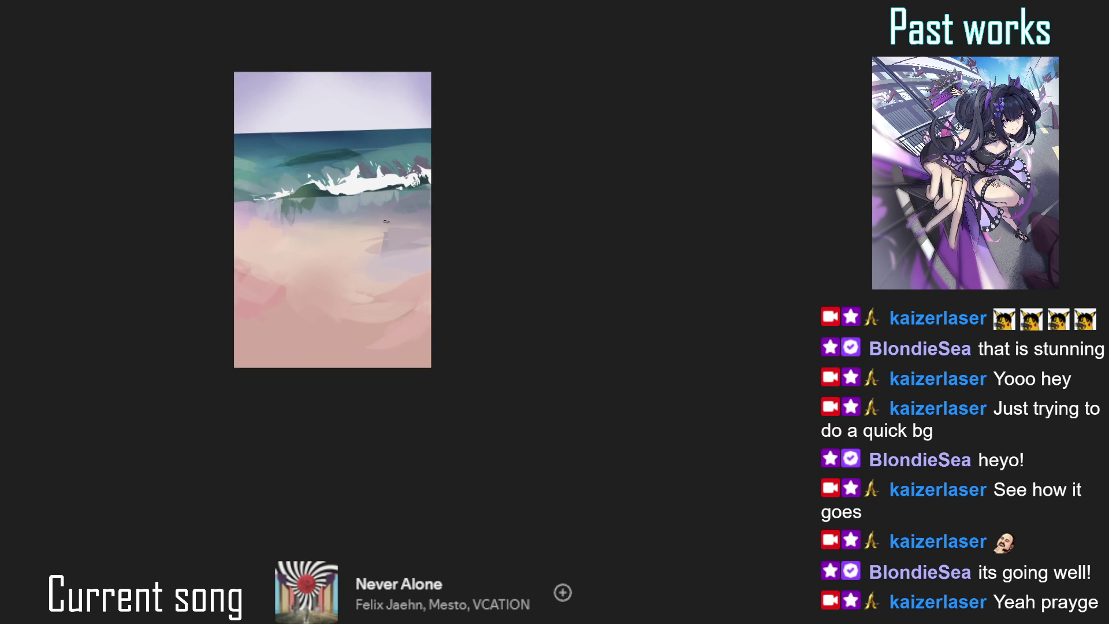
# - Sample colours from the painting and outline a curved band across the sand
pyautogui.hotkey('ctrl', '+')
pyautogui.keyDown('alt'); pyautogui.click(237, 322); pyautogui.keyUp('alt')
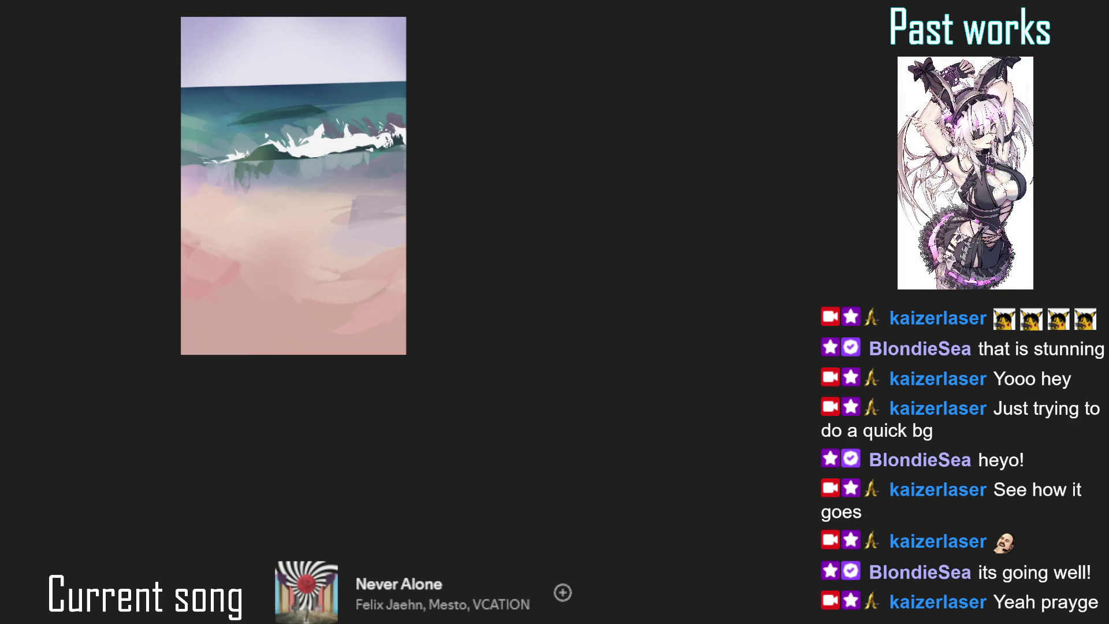
pyautogui.keyDown('alt'); pyautogui.click(277, 283); pyautogui.keyUp('alt')
pyautogui.keyDown('alt'); pyautogui.click(224, 333); pyautogui.keyUp('alt')
pyautogui.moveTo(168, 285)
pyautogui.mouseDown()
pyautogui.moveTo(226, 376)
pyautogui.moveTo(231, 366)
pyautogui.moveTo(360, 363)
pyautogui.moveTo(432, 317)
pyautogui.moveTo(295, 330)
pyautogui.moveTo(246, 257)
pyautogui.moveTo(191, 240)
pyautogui.moveTo(182, 213)
pyautogui.mouseUp()
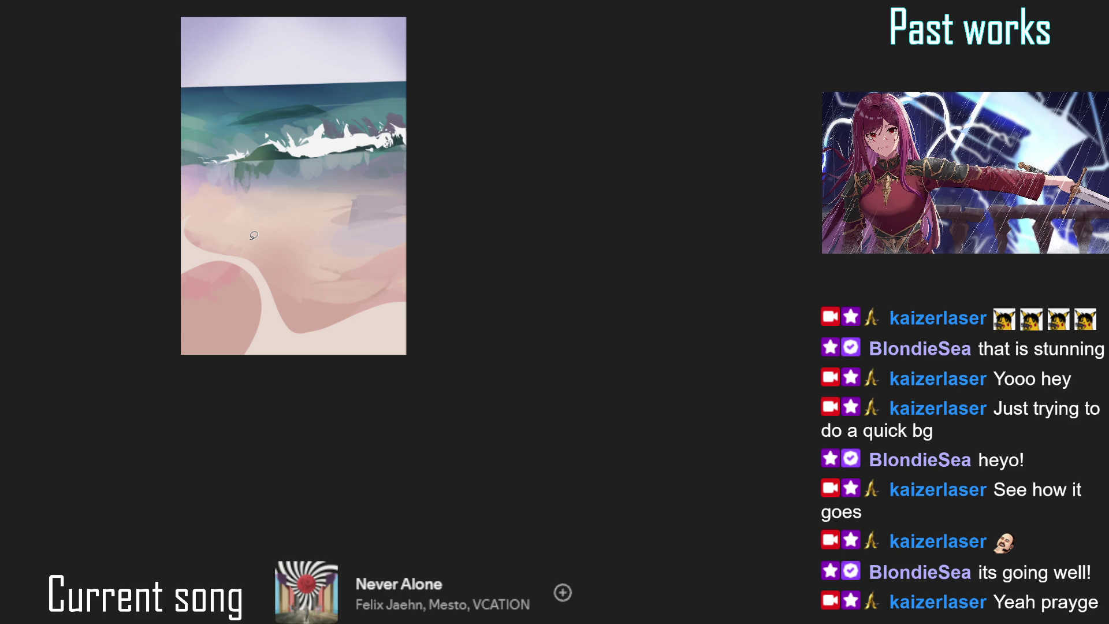
# - Fill a pink shape on the lower-right sand and outline another area of the lower beach
pyautogui.moveTo(330, 297); pyautogui.dragTo(406, 303)
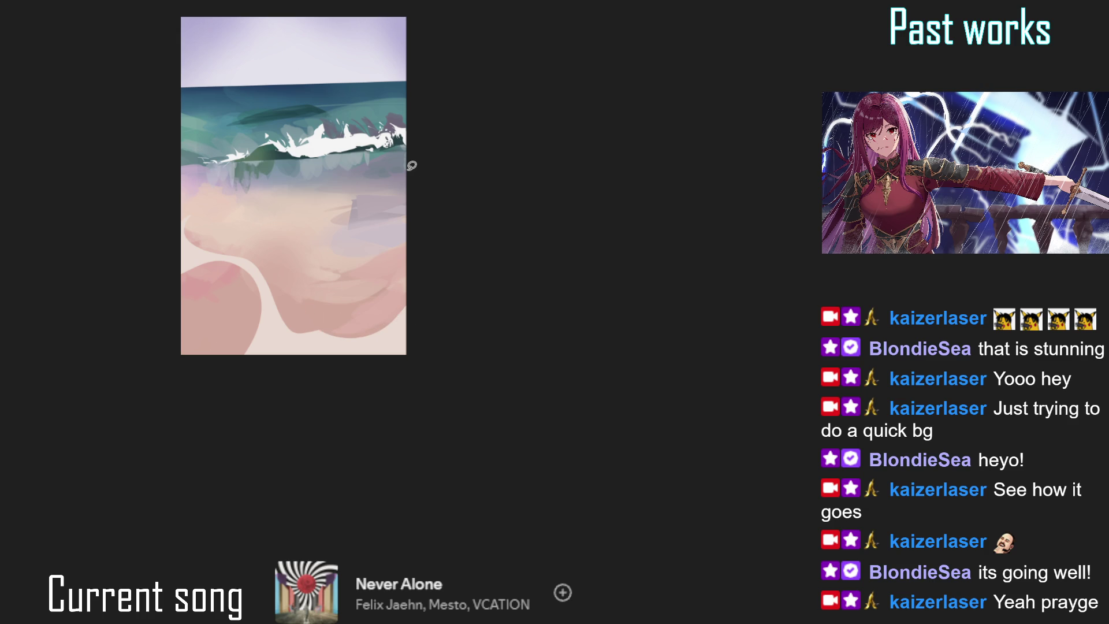
pyautogui.moveTo(267, 283)
pyautogui.mouseDown()
pyautogui.moveTo(282, 342)
pyautogui.moveTo(272, 323)
pyautogui.moveTo(326, 341)
pyautogui.moveTo(312, 308)
pyautogui.mouseUp()
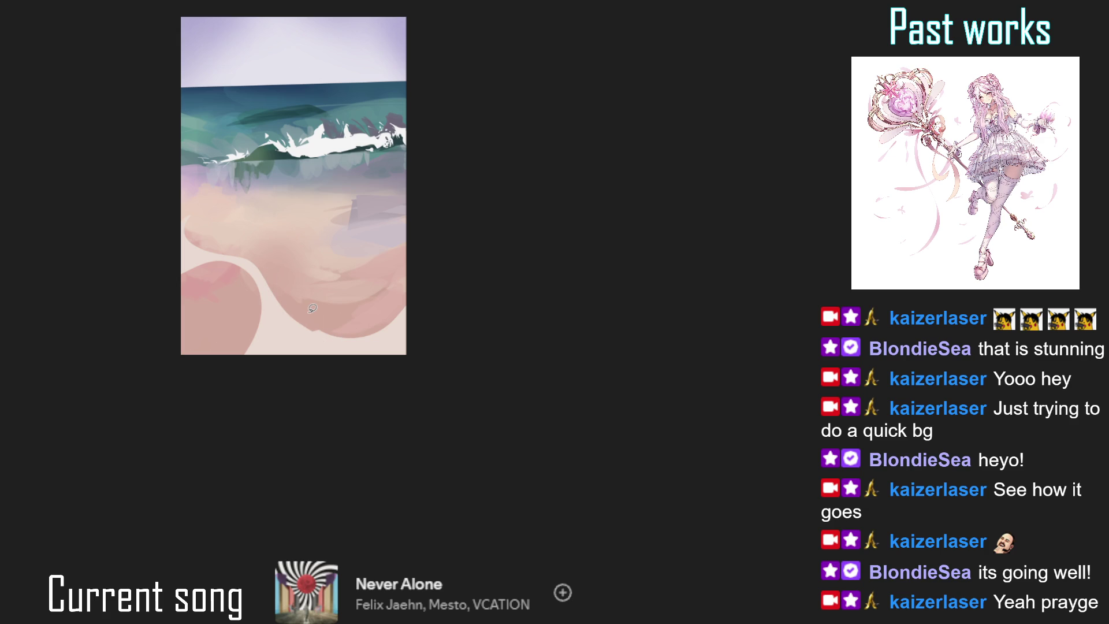
pyautogui.scroll(1, 365, 302)
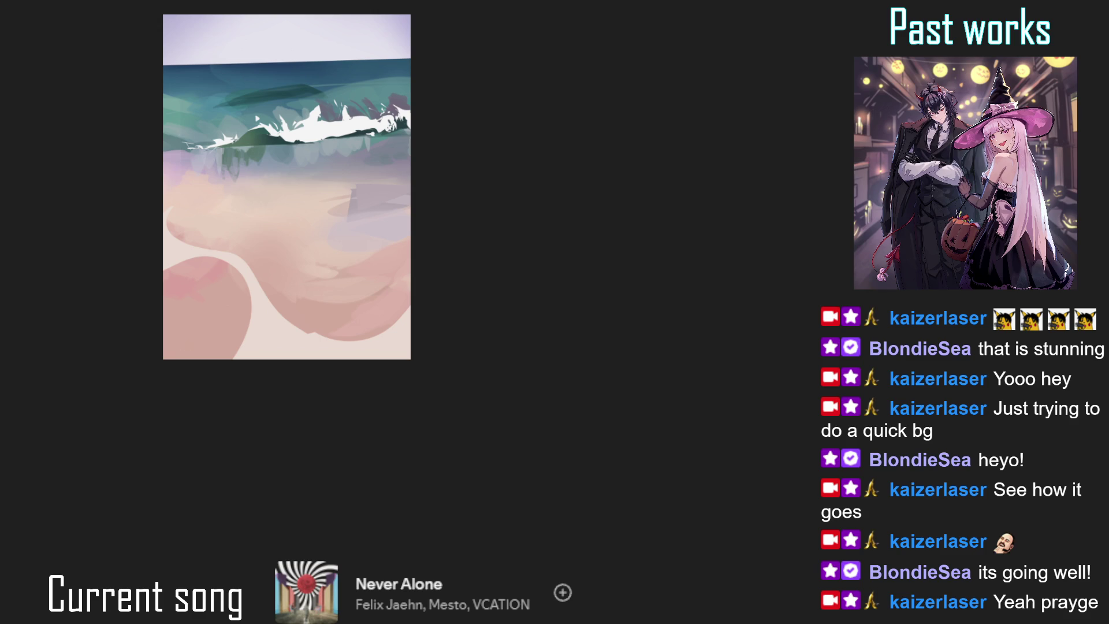
# - Shrink the wave layer slightly and tilt it clockwise with Free Transform, then apply
pyautogui.hotkey('ctrl', 't')
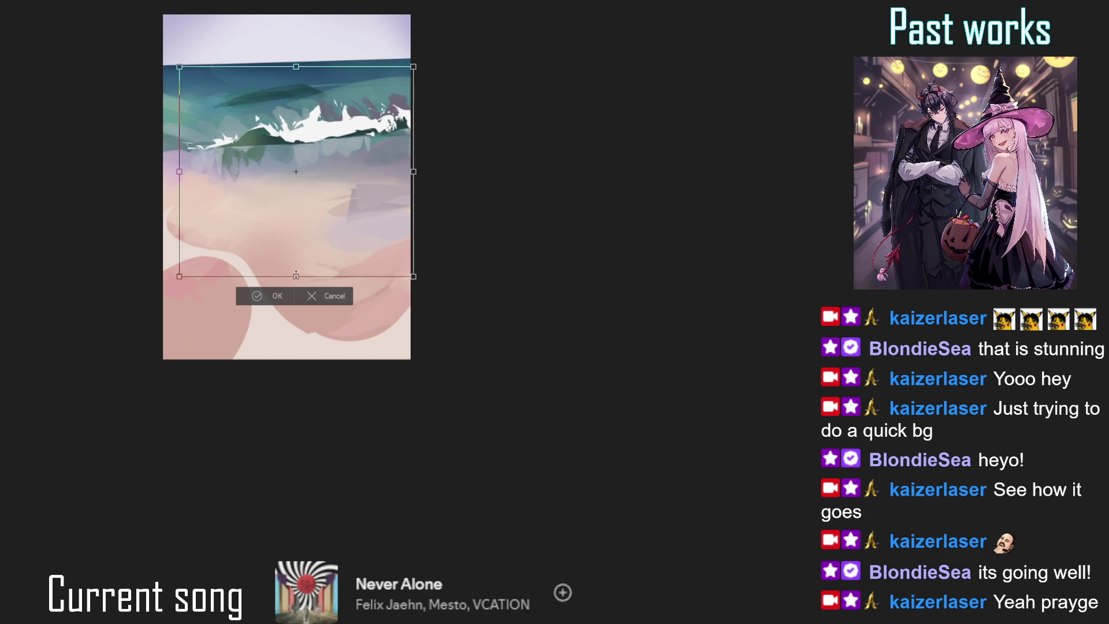
pyautogui.moveTo(296, 276); pyautogui.dragTo(296, 270)
pyautogui.moveTo(491, 275); pyautogui.dragTo(496, 285)
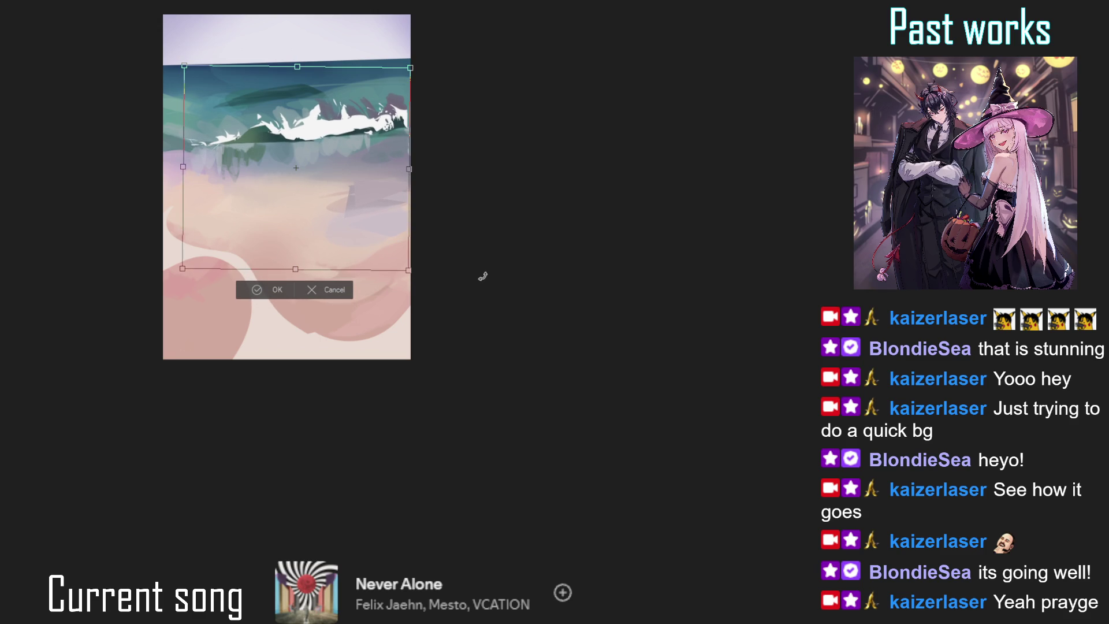
pyautogui.scroll(-1, 191, 141)
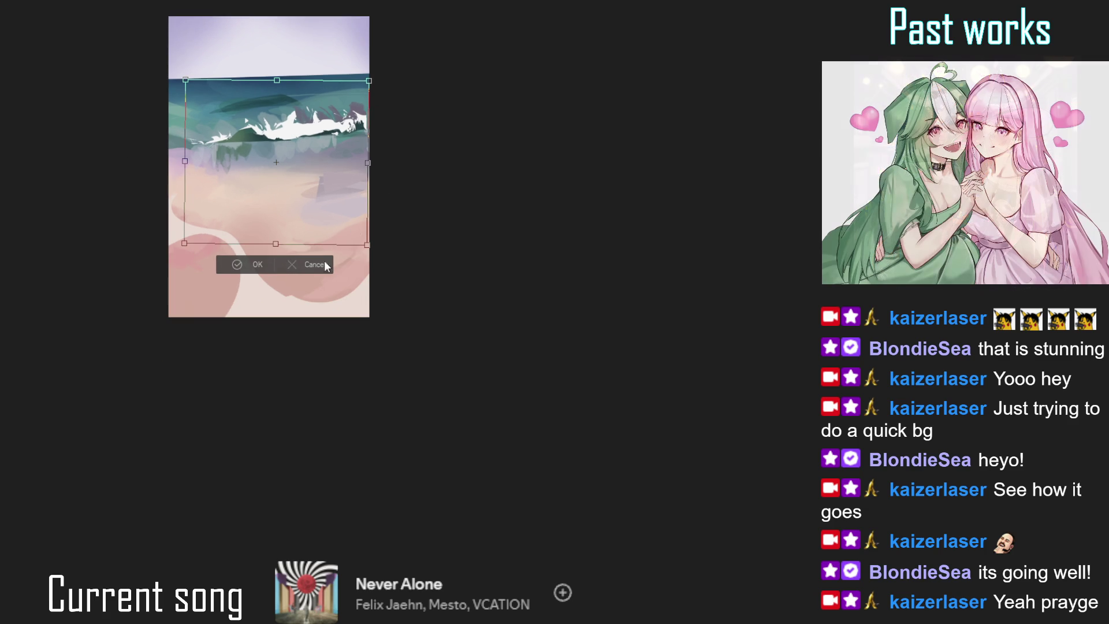
pyautogui.press('Return')
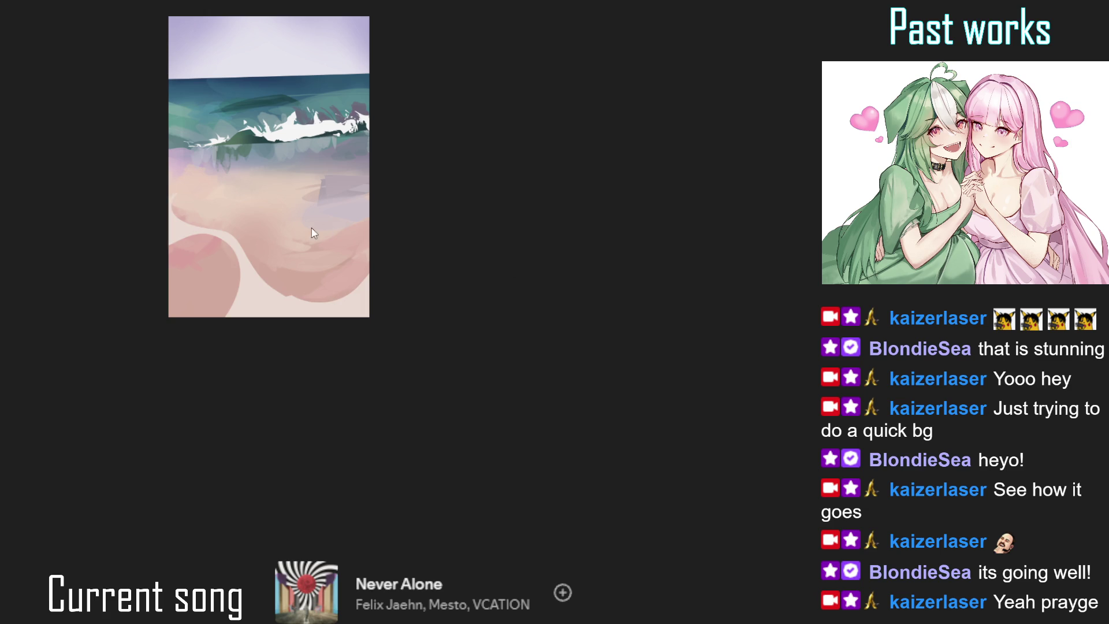
# - Transform the layer again, scaling it smaller, nudging right and tilting slightly, then apply
pyautogui.hotkey('ctrl', 't')
pyautogui.moveTo(266, 250); pyautogui.dragTo(269, 240)
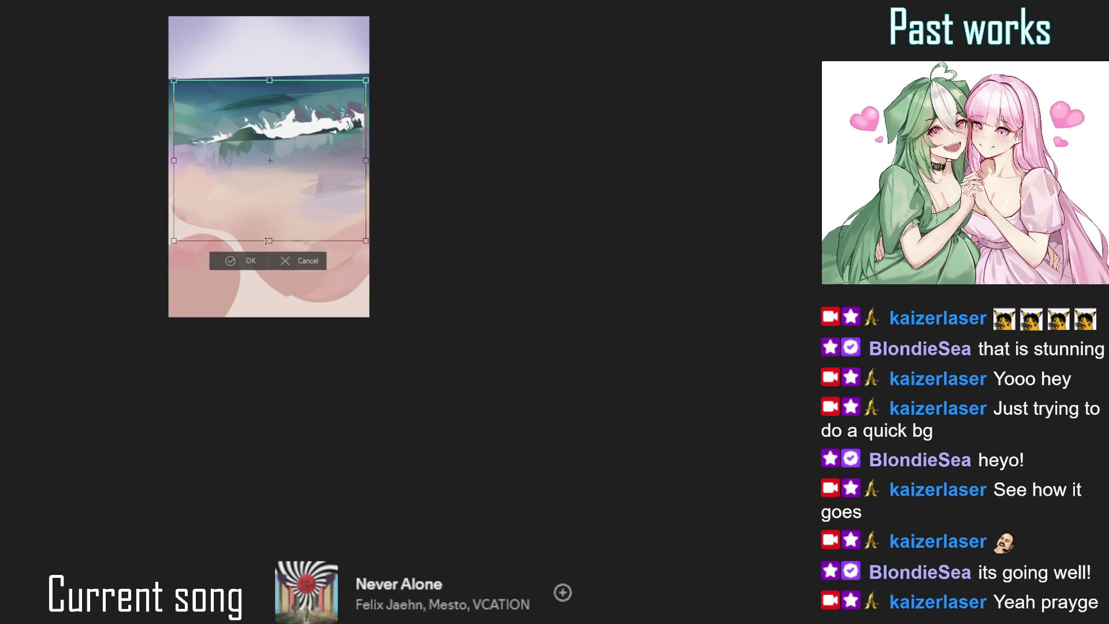
pyautogui.moveTo(317, 210); pyautogui.dragTo(319, 210)
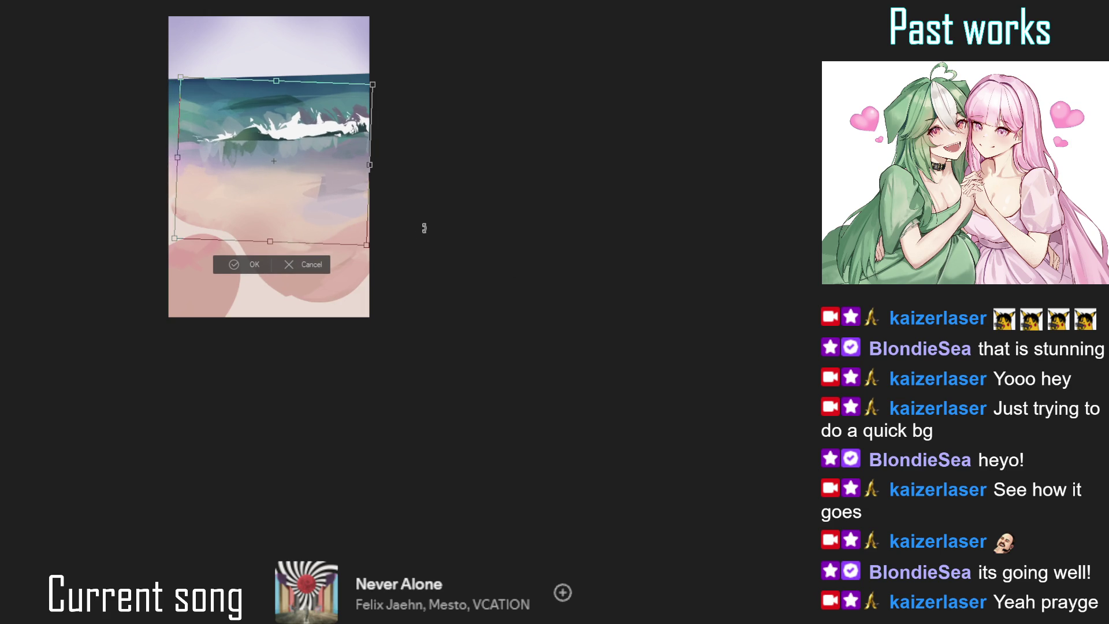
pyautogui.moveTo(428, 207); pyautogui.dragTo(435, 207)
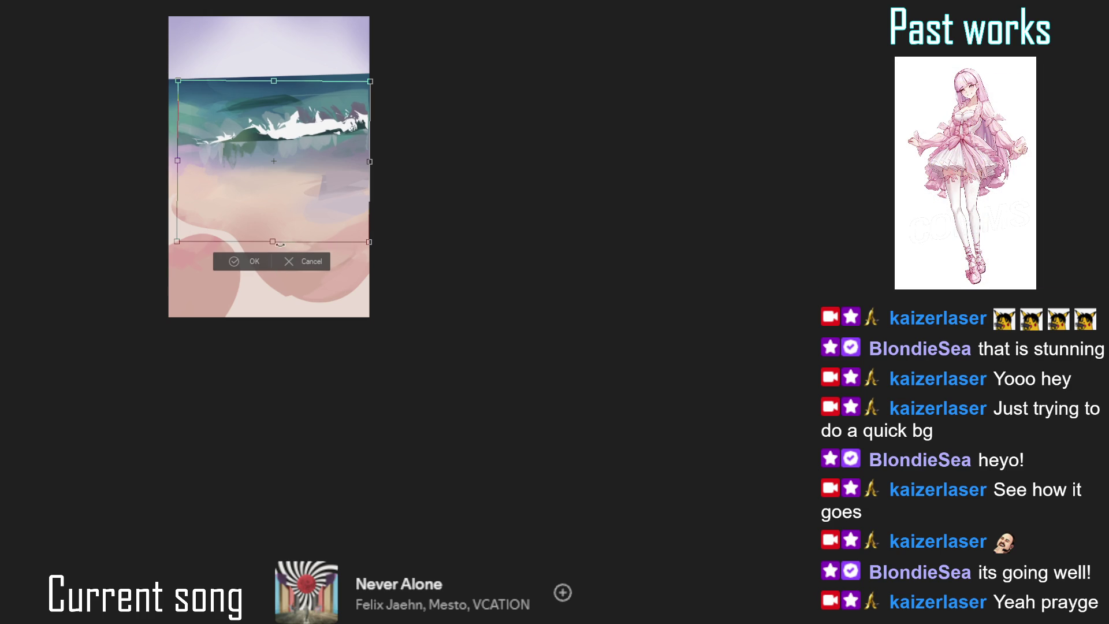
pyautogui.moveTo(274, 237); pyautogui.dragTo(280, 230)
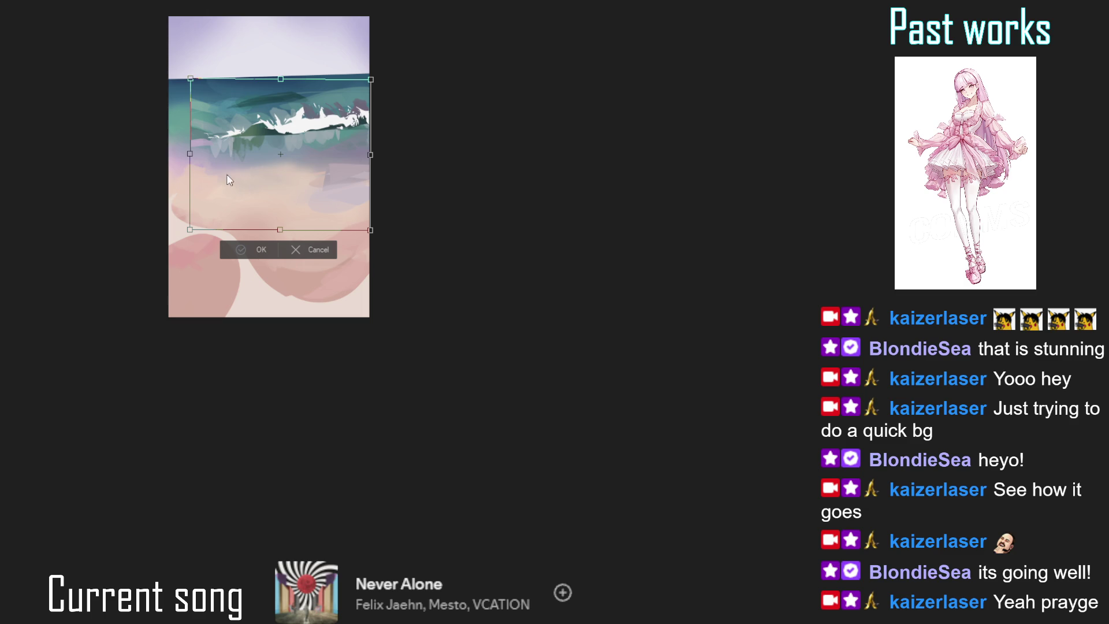
pyautogui.press('Return')
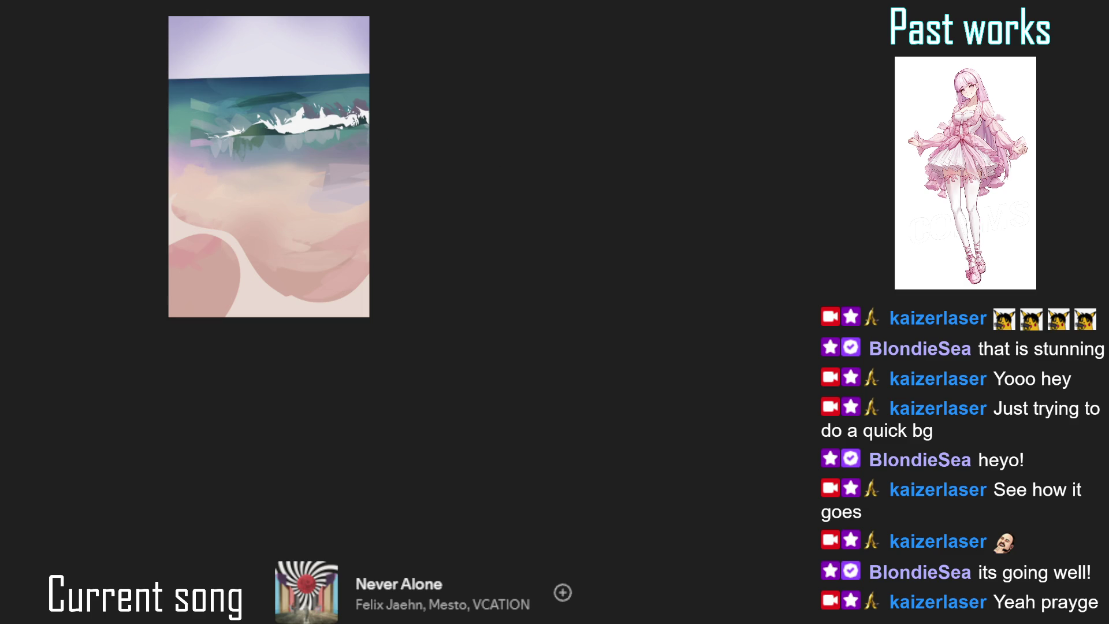
pyautogui.moveTo(230, 111)
pyautogui.mouseDown()
pyautogui.moveTo(227, 172)
pyautogui.moveTo(187, 211)
pyautogui.mouseUp()
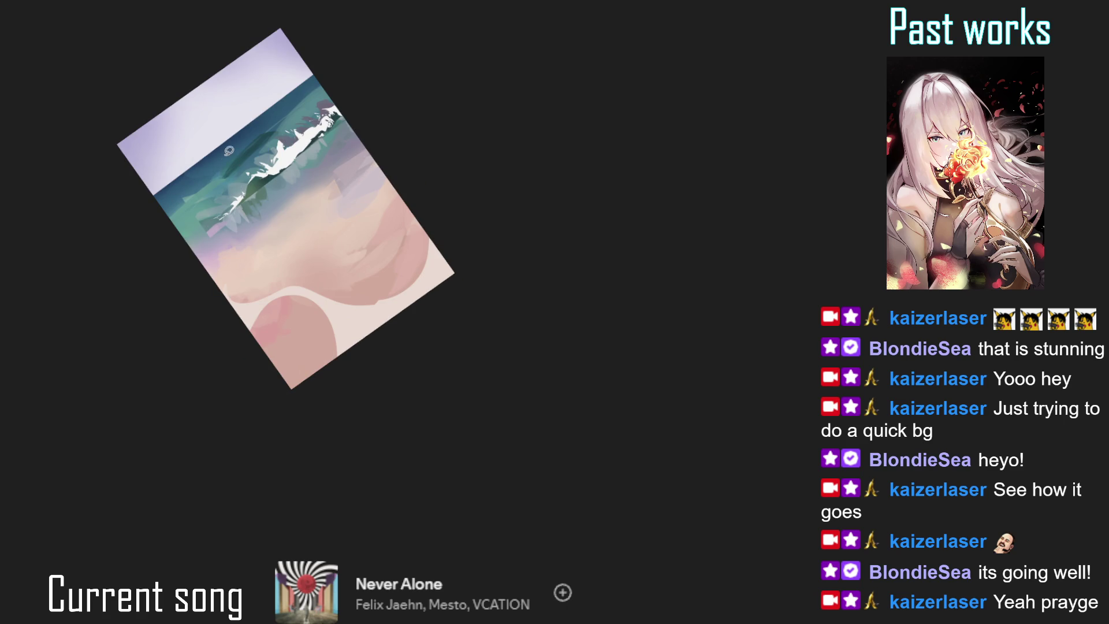
# - Magic-wand the sea and dark blue band, add a small lassoed area at the left edge, then deselect
pyautogui.click(196, 198)
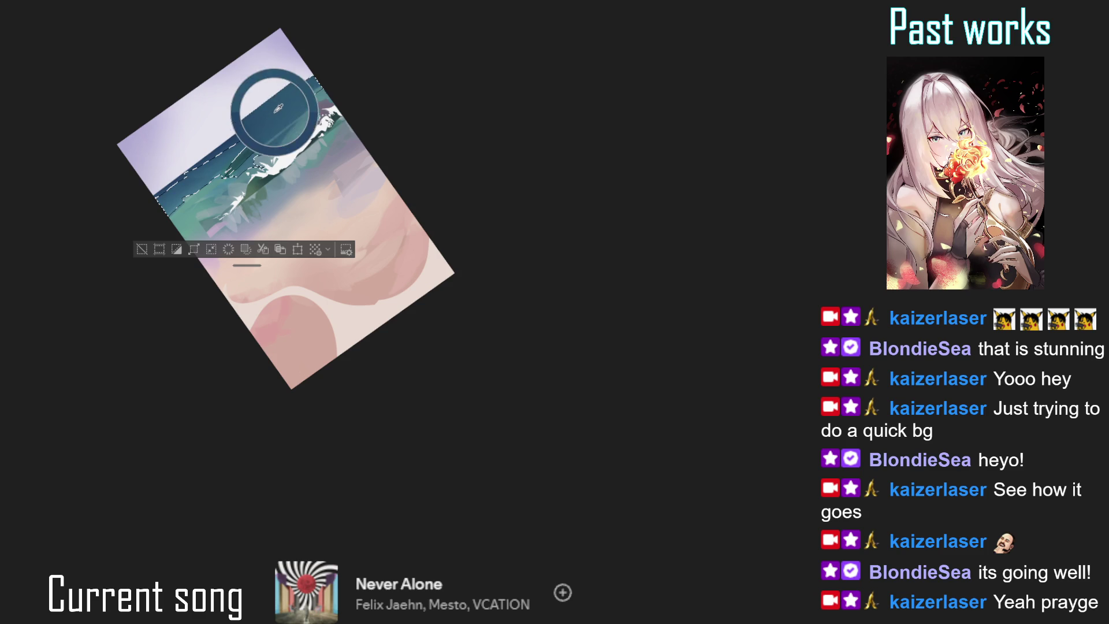
pyautogui.click(213, 202)
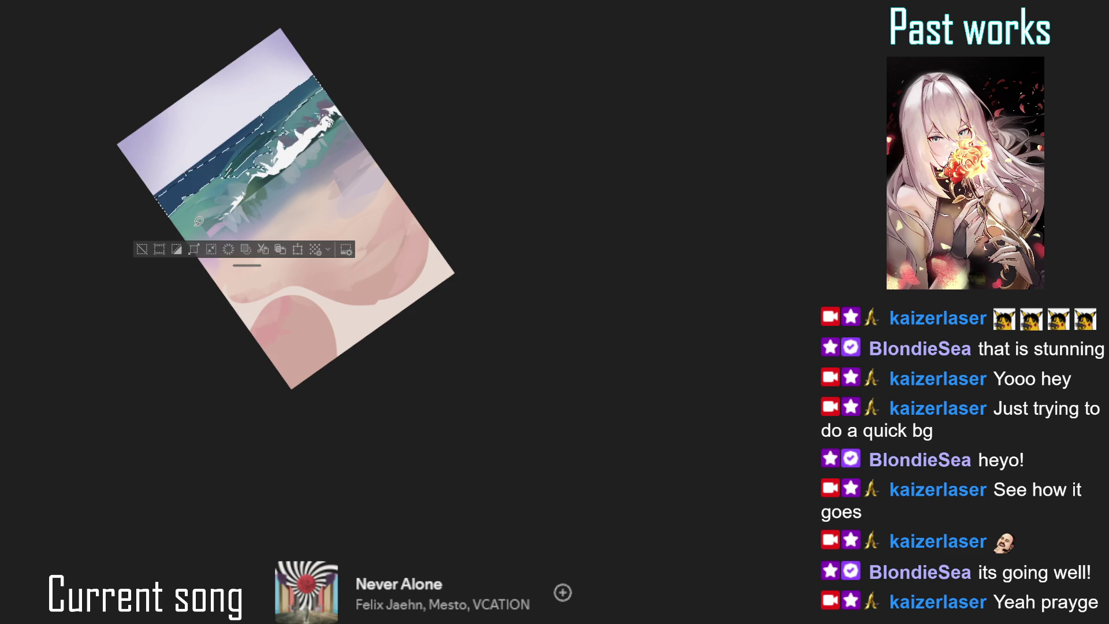
pyautogui.moveTo(190, 218); pyautogui.dragTo(186, 221)
pyautogui.hotkey('ctrl', 'd')
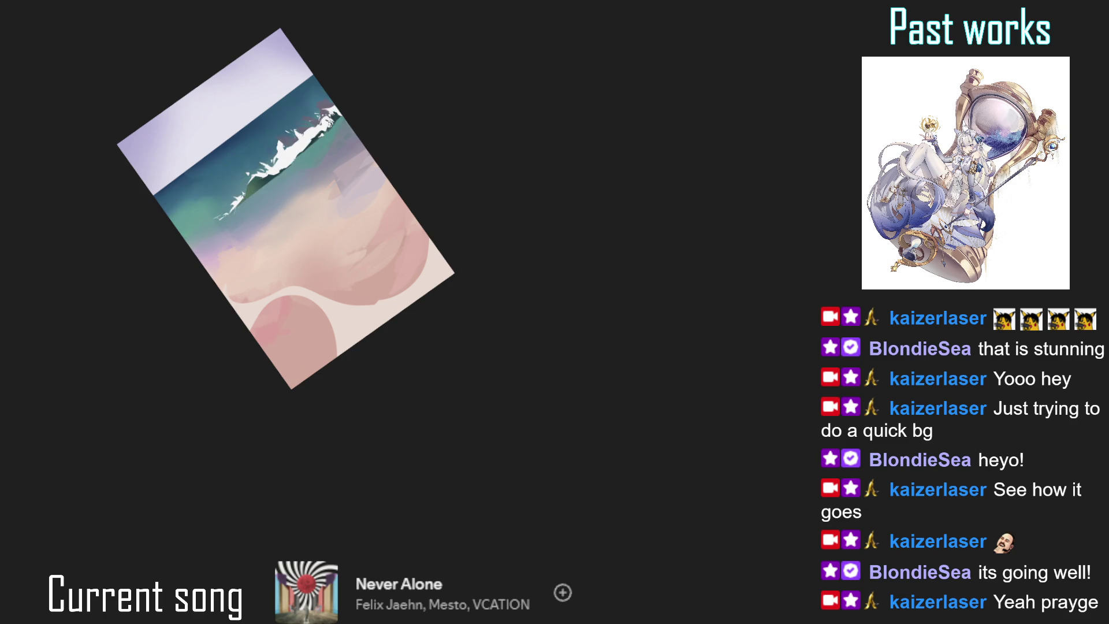
pyautogui.moveTo(230, 191); pyautogui.dragTo(264, 169)
pyautogui.click(265, 168)
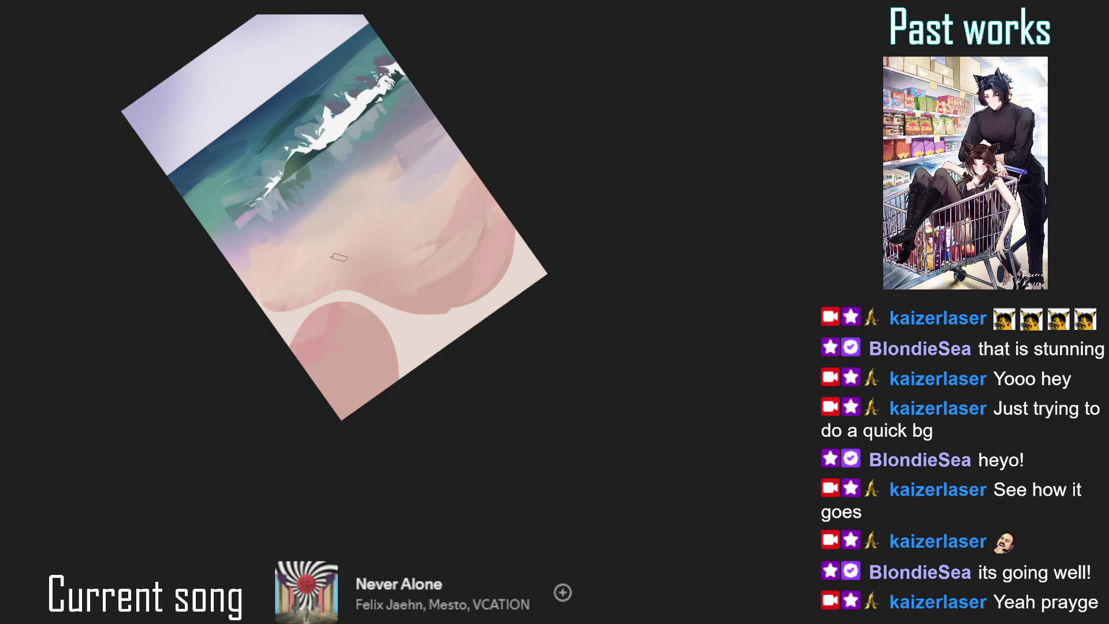
# - Straighten and centre the beach canvas with Ctrl+0, then zoom in
pyautogui.hotkey('ctrl', '0')
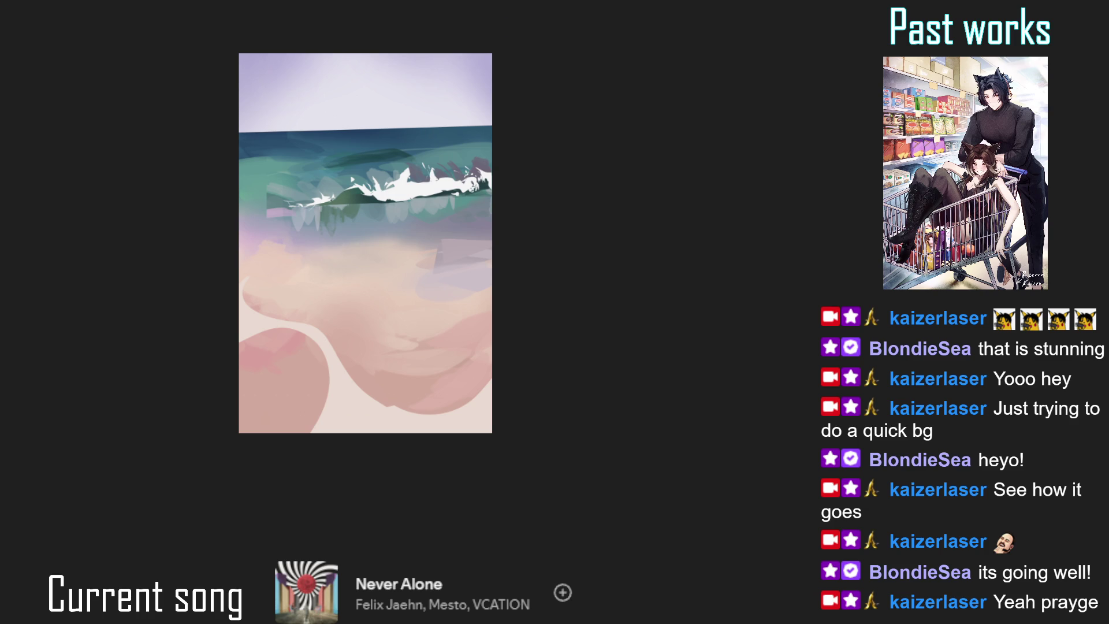
pyautogui.scroll(2, 399, 142)
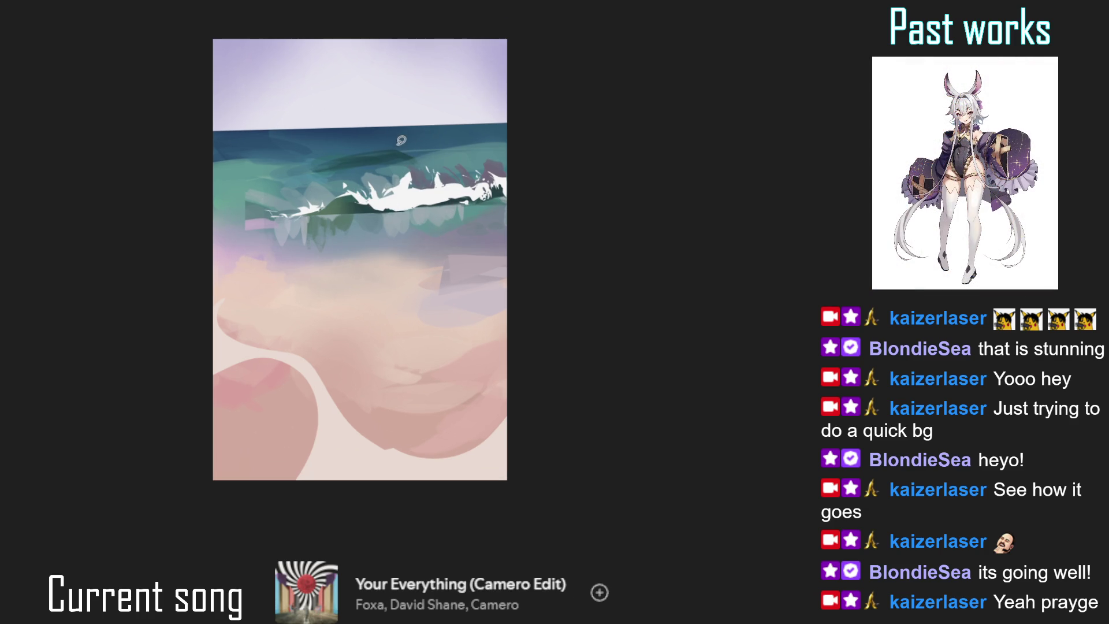
# - Reset the rotated view upright, zoom in, and sample the white foam colour
pyautogui.moveTo(363, 175)
pyautogui.mouseDown()
pyautogui.moveTo(318, 185)
pyautogui.moveTo(294, 217)
pyautogui.moveTo(342, 193)
pyautogui.moveTo(423, 120)
pyautogui.moveTo(340, 173)
pyautogui.moveTo(305, 174)
pyautogui.moveTo(293, 208)
pyautogui.moveTo(254, 234)
pyautogui.mouseUp()
pyautogui.hotkey('ctrl', '0')
pyautogui.scroll(2, 246, 223)
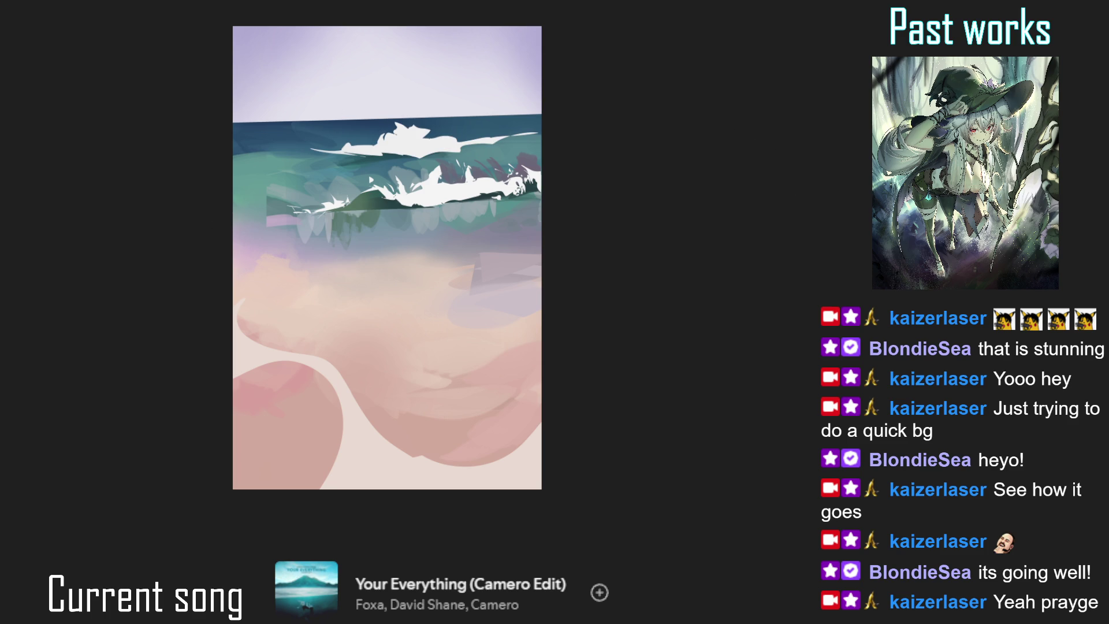
pyautogui.keyDown('ctrl'); pyautogui.click(447, 191); pyautogui.keyUp('ctrl')
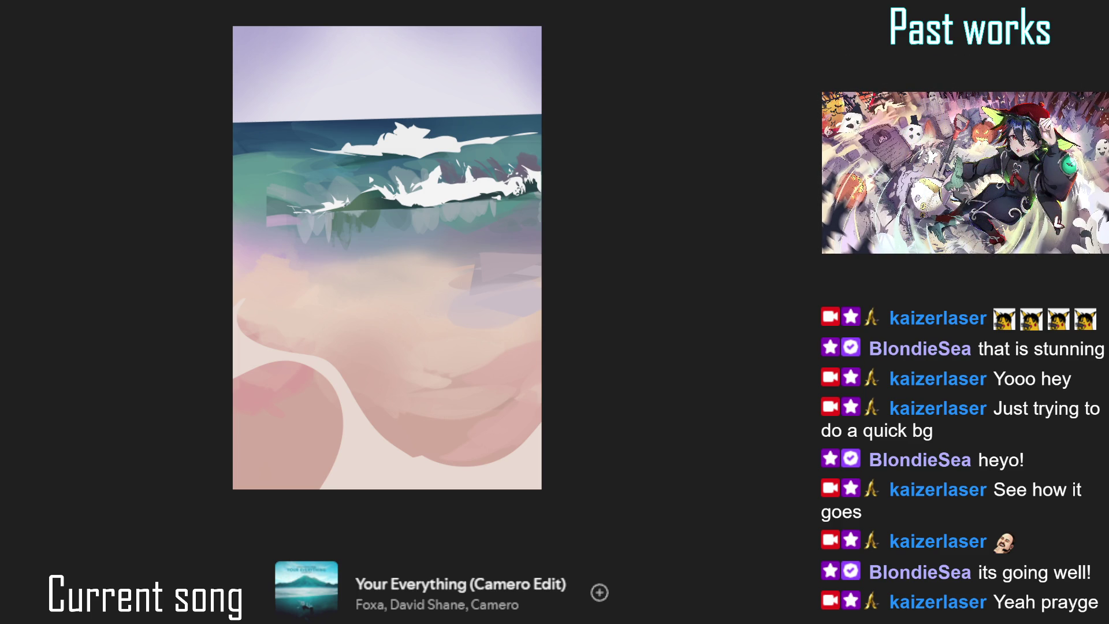
pyautogui.press('Delete')
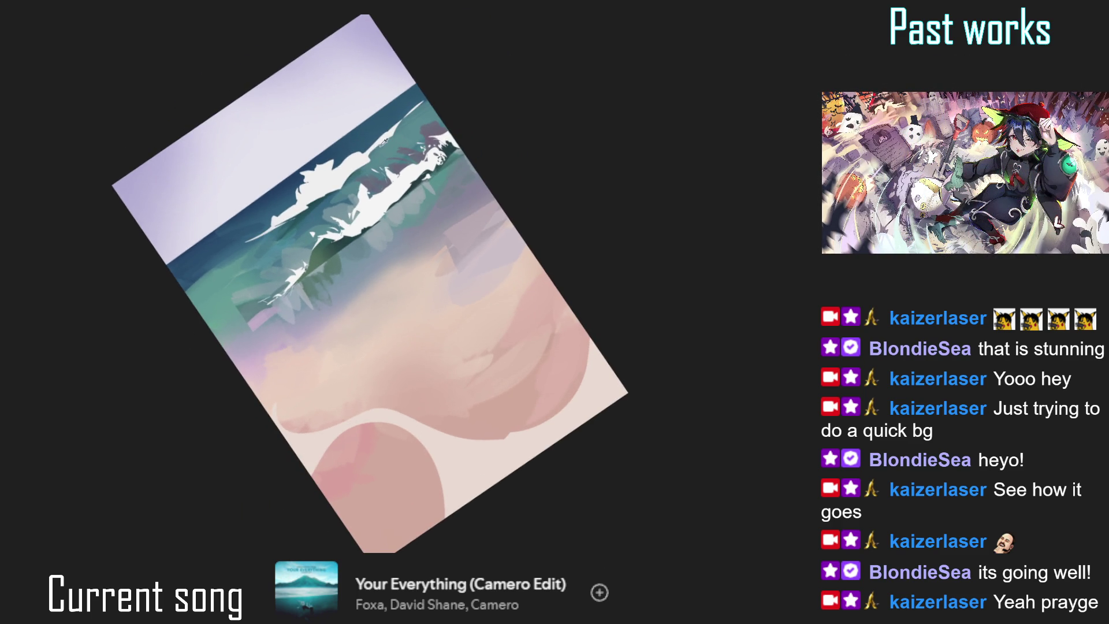
# - Paint a white foam stroke along the wave and add a darker touch to it
pyautogui.moveTo(395, 125)
pyautogui.mouseDown()
pyautogui.moveTo(410, 102)
pyautogui.moveTo(403, 120)
pyautogui.mouseUp()
pyautogui.moveTo(341, 183); pyautogui.dragTo(352, 171)
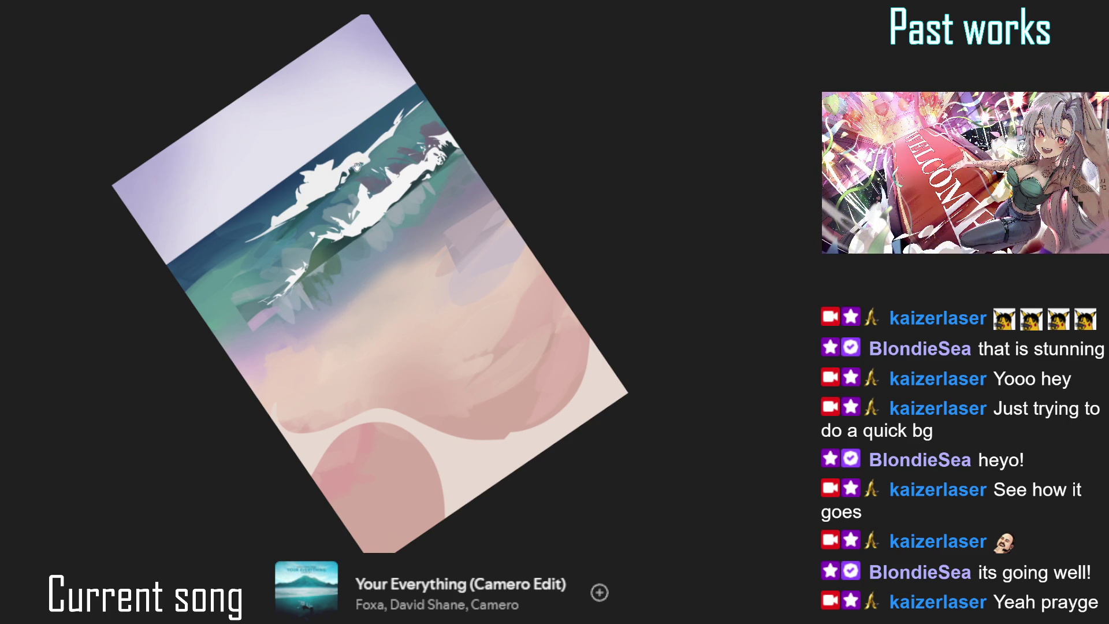
pyautogui.hscroll(-1, 365, 157)
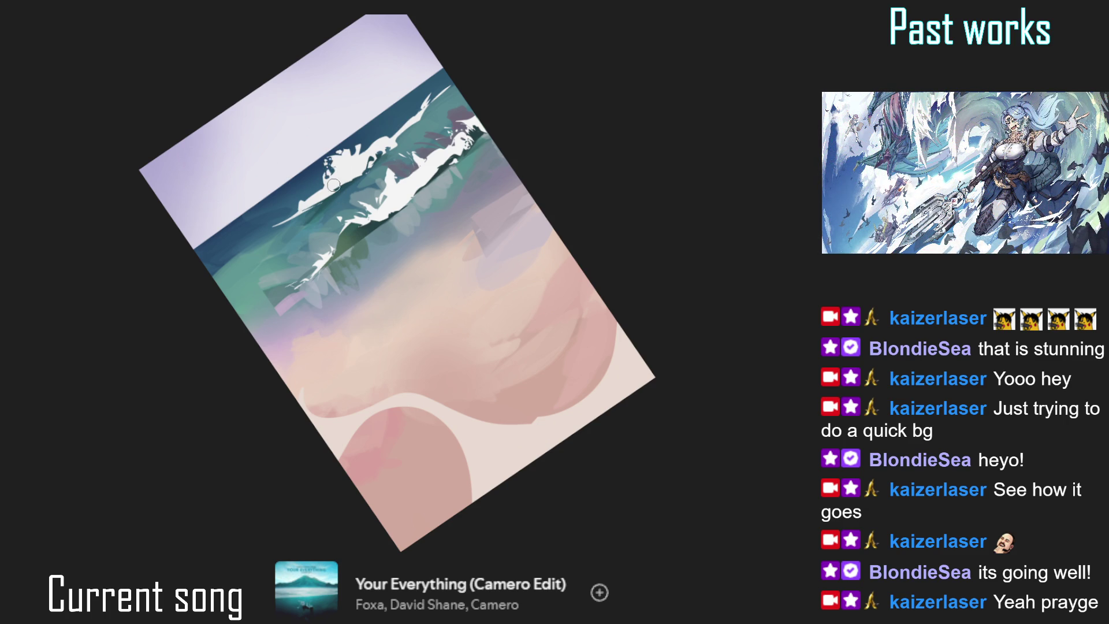
# - Tone down part of the white foam with grey-teal
pyautogui.press('5')
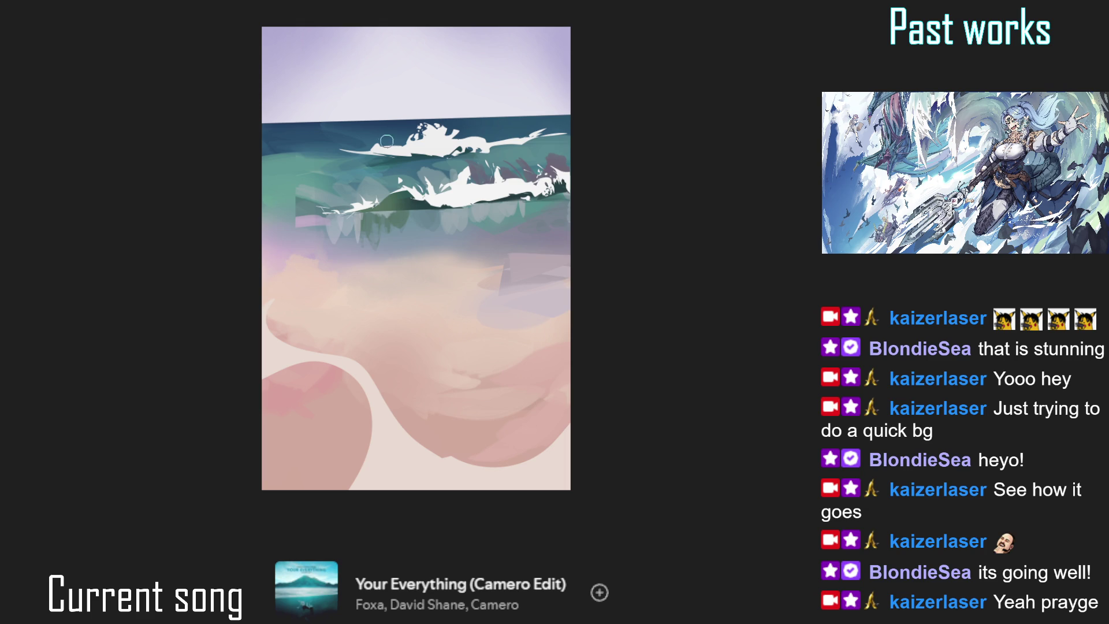
pyautogui.press('4')
pyautogui.press('4')
pyautogui.press('4')
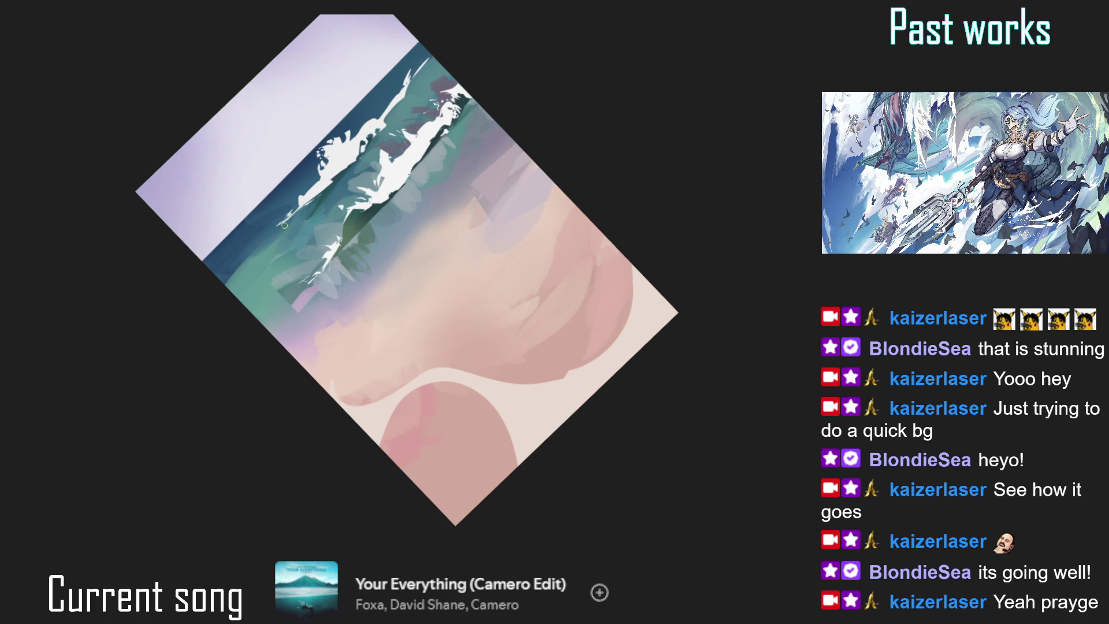
pyautogui.moveTo(281, 230); pyautogui.dragTo(309, 148)
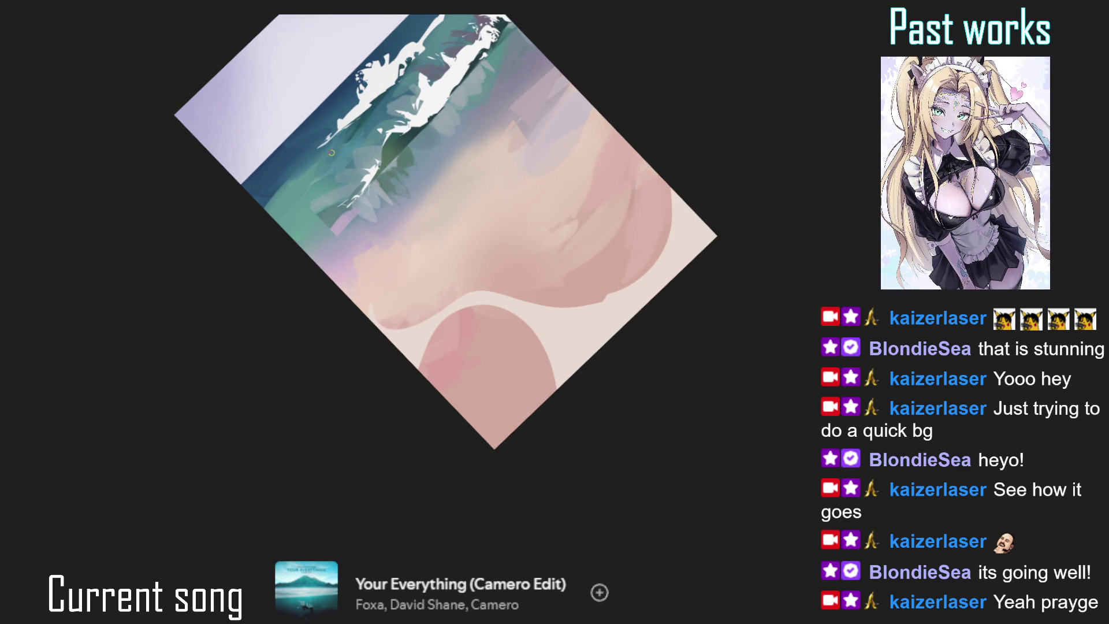
pyautogui.moveTo(282, 193)
pyautogui.mouseDown()
pyautogui.moveTo(273, 173)
pyautogui.moveTo(336, 92)
pyautogui.mouseUp()
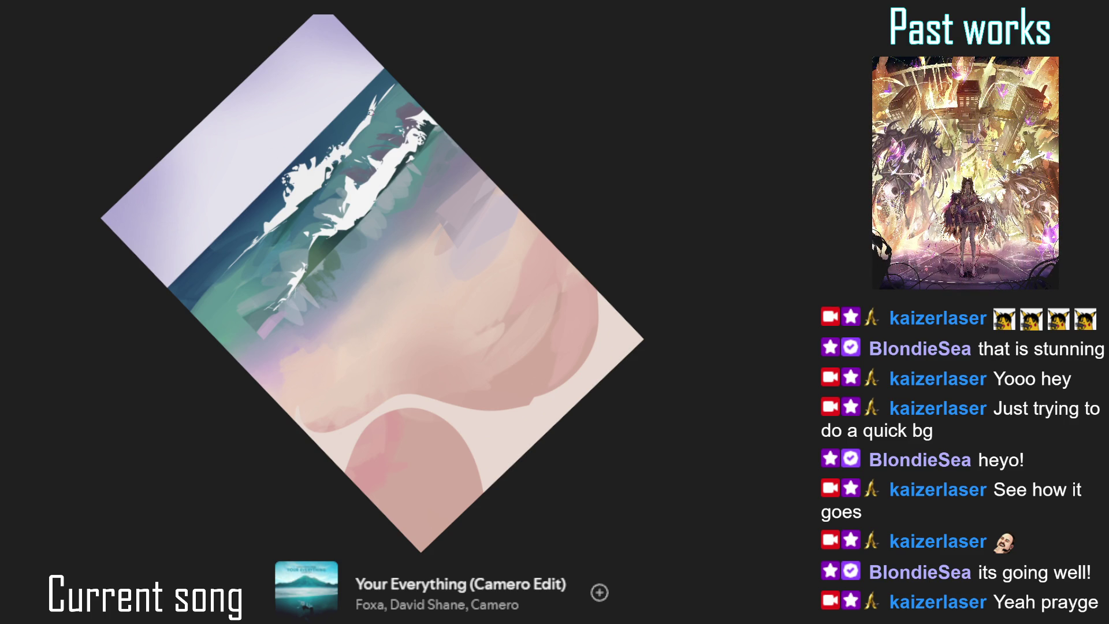
pyautogui.scroll(-2, 354, 134)
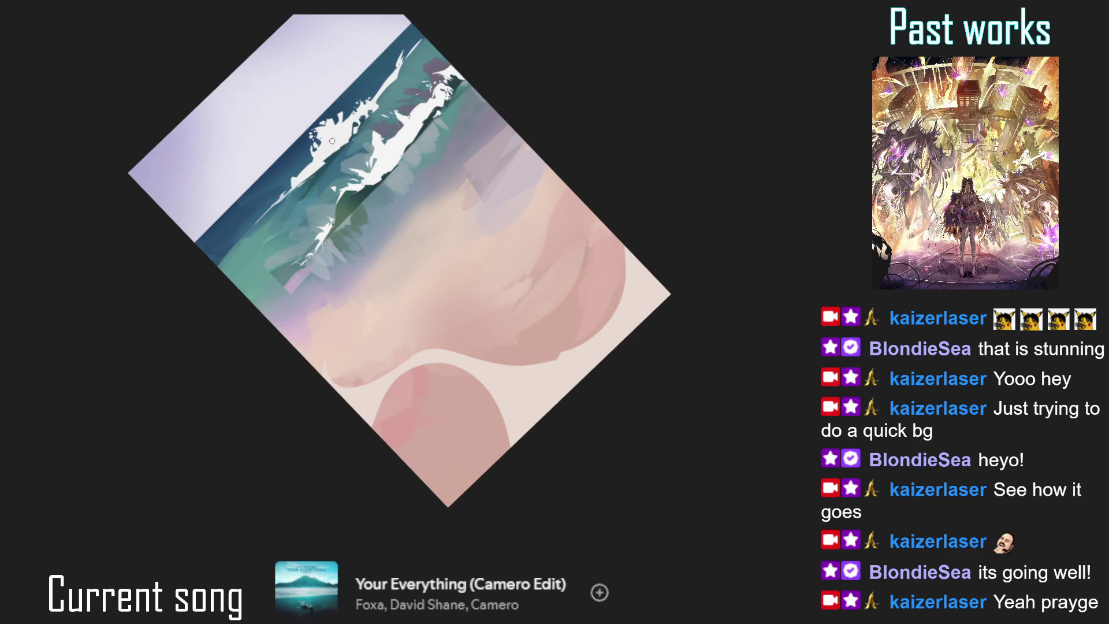
pyautogui.moveTo(343, 147); pyautogui.dragTo(327, 161)
# - Paint a thin white line along the wave edge
pyautogui.moveTo(387, 183); pyautogui.dragTo(379, 206)
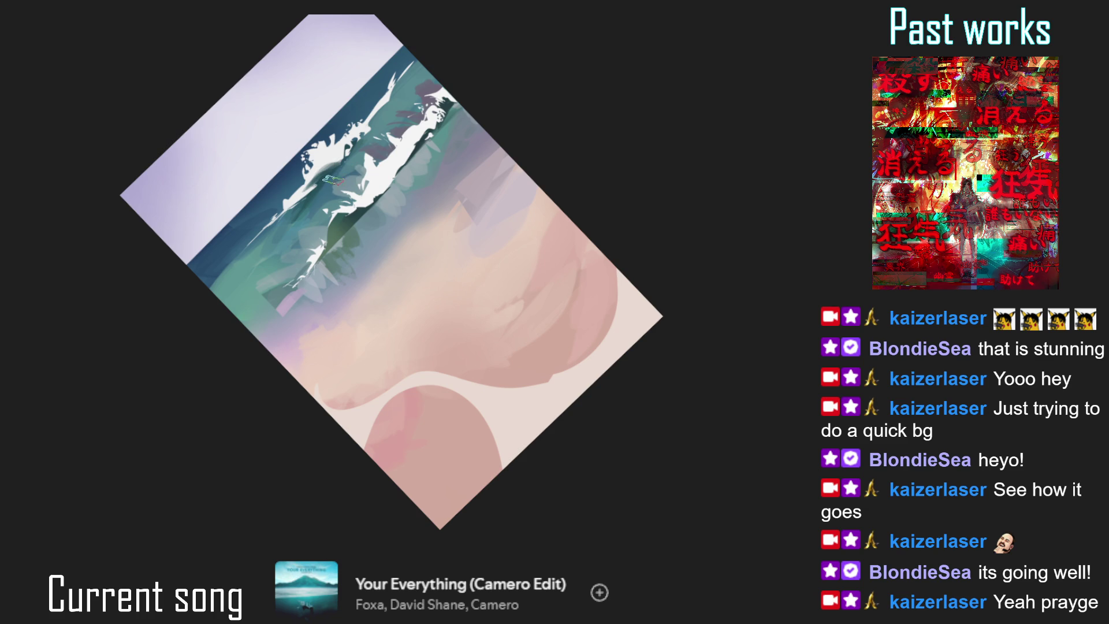
pyautogui.moveTo(368, 151); pyautogui.dragTo(346, 191)
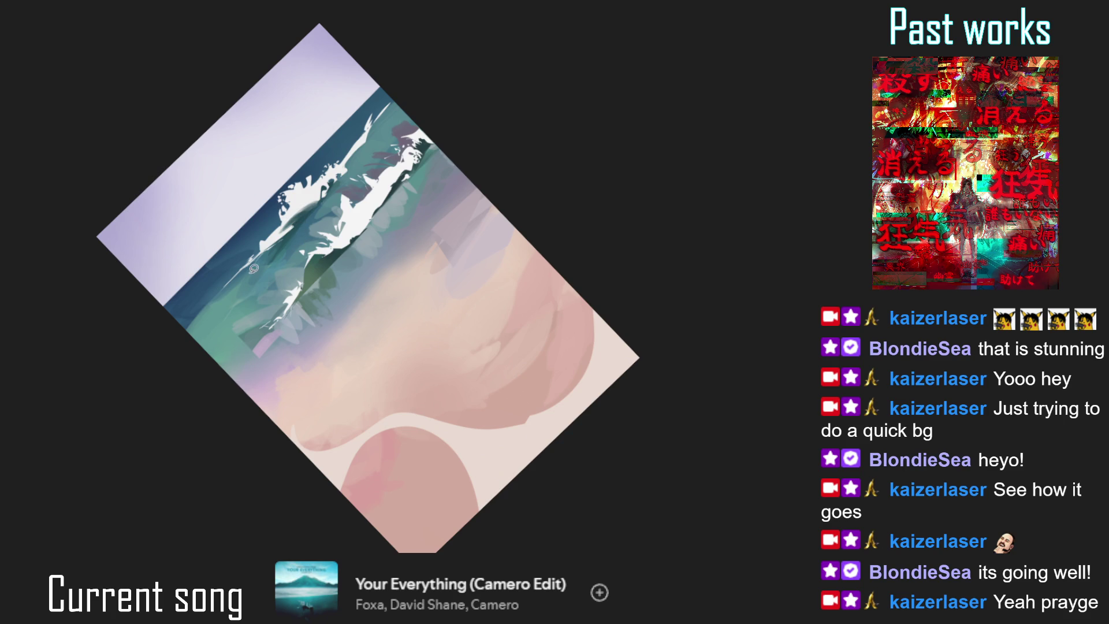
pyautogui.moveTo(260, 248); pyautogui.dragTo(228, 284)
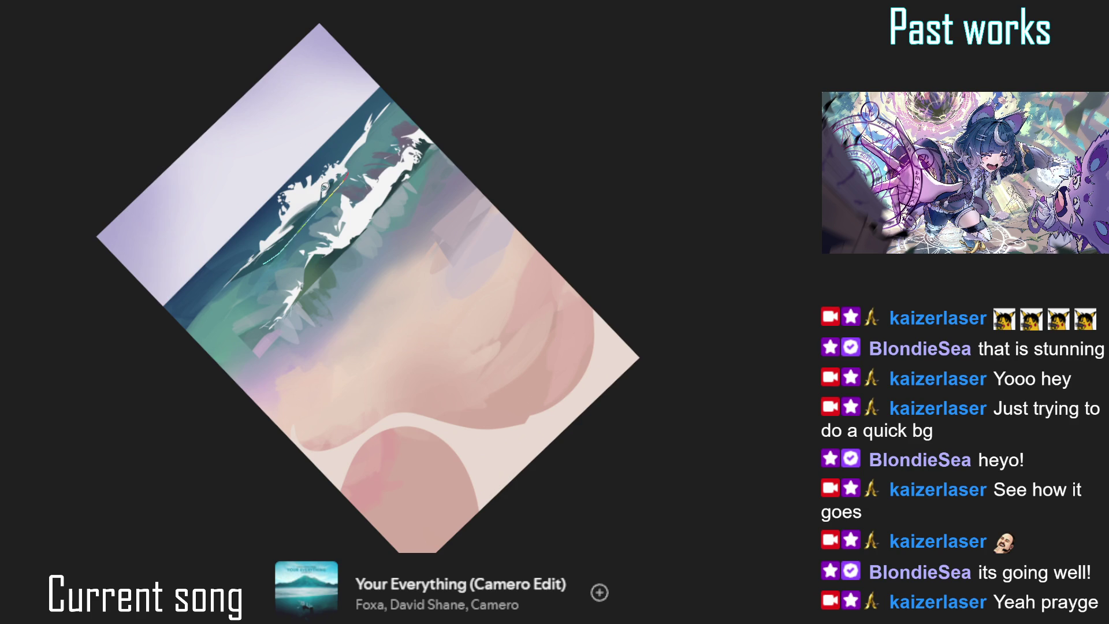
pyautogui.scroll(3, 338, 190)
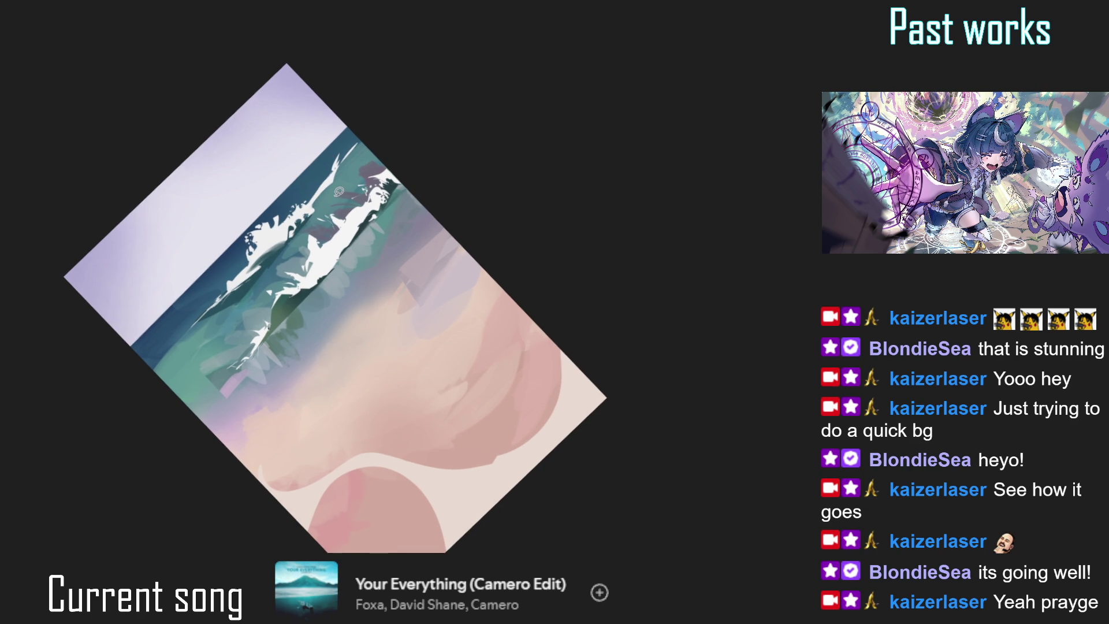
# - Lasso-fill a new white foam shape on the lower wave and straighten the view
pyautogui.moveTo(317, 213); pyautogui.dragTo(357, 146)
pyautogui.moveTo(277, 259); pyautogui.dragTo(234, 300)
pyautogui.press('5')
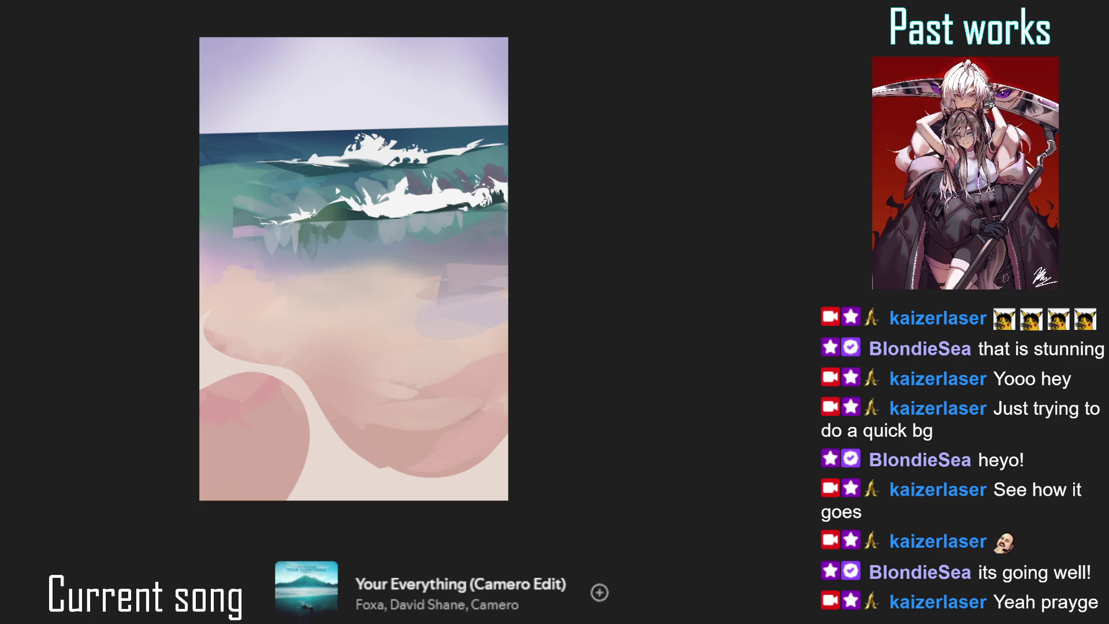
# - Paint a thin white foam stroke along the lower wave's edge on the rotated canvas
pyautogui.moveTo(270, 148); pyautogui.dragTo(231, 257)
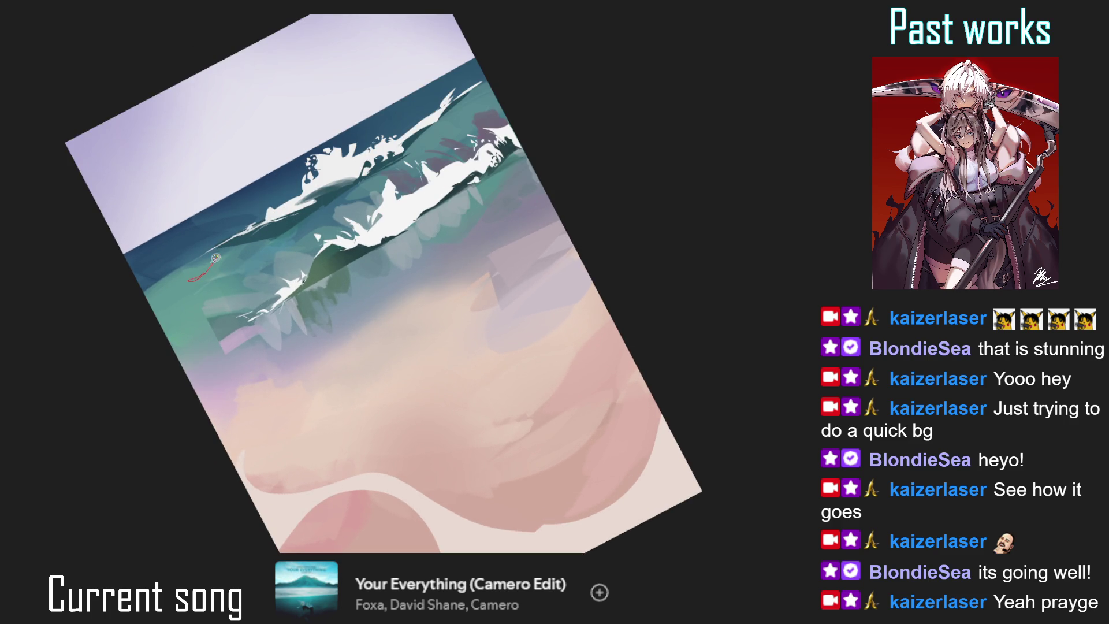
pyautogui.moveTo(219, 254)
pyautogui.mouseDown()
pyautogui.moveTo(195, 277)
pyautogui.moveTo(233, 239)
pyautogui.mouseUp()
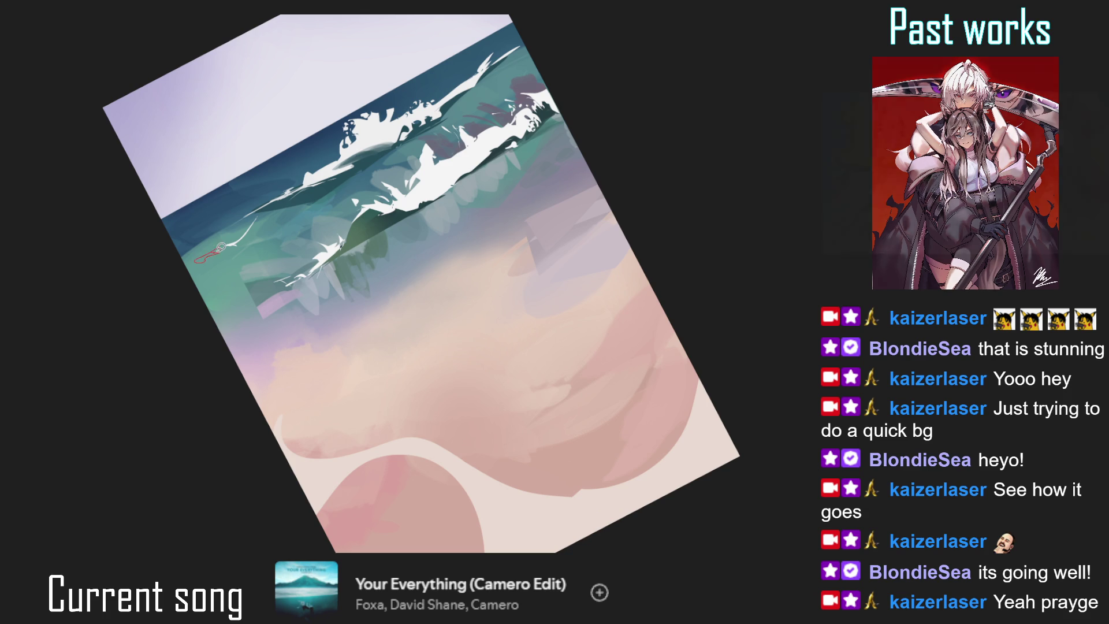
pyautogui.scroll(-2, 222, 286)
pyautogui.press('5')
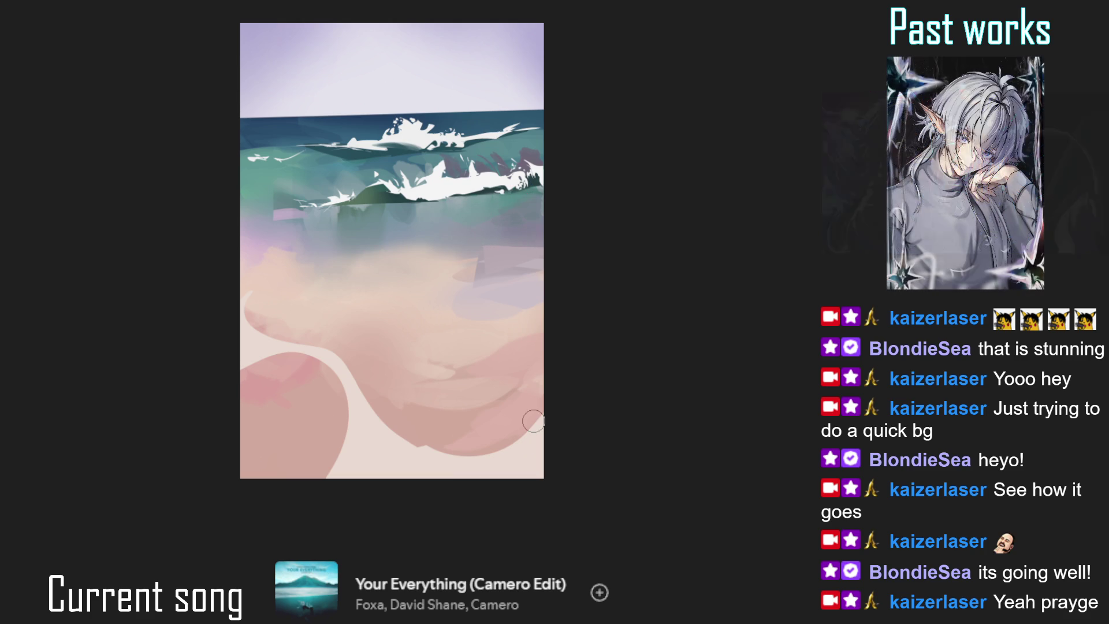
# - With a larger brush, reshape the pink sand blob's edges and the cream curve
pyautogui.press(']')
pyautogui.press(']')
pyautogui.press(']')
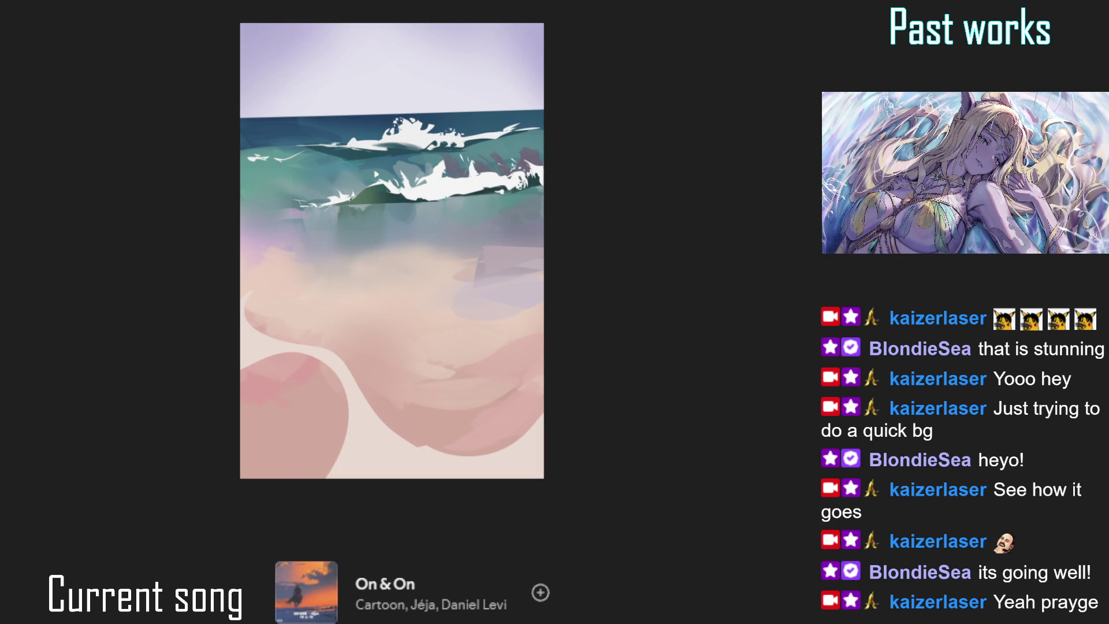
pyautogui.moveTo(314, 347)
pyautogui.mouseDown()
pyautogui.moveTo(339, 396)
pyautogui.moveTo(372, 401)
pyautogui.moveTo(327, 377)
pyautogui.moveTo(379, 440)
pyautogui.moveTo(372, 396)
pyautogui.mouseUp()
pyautogui.moveTo(487, 389); pyautogui.dragTo(416, 354)
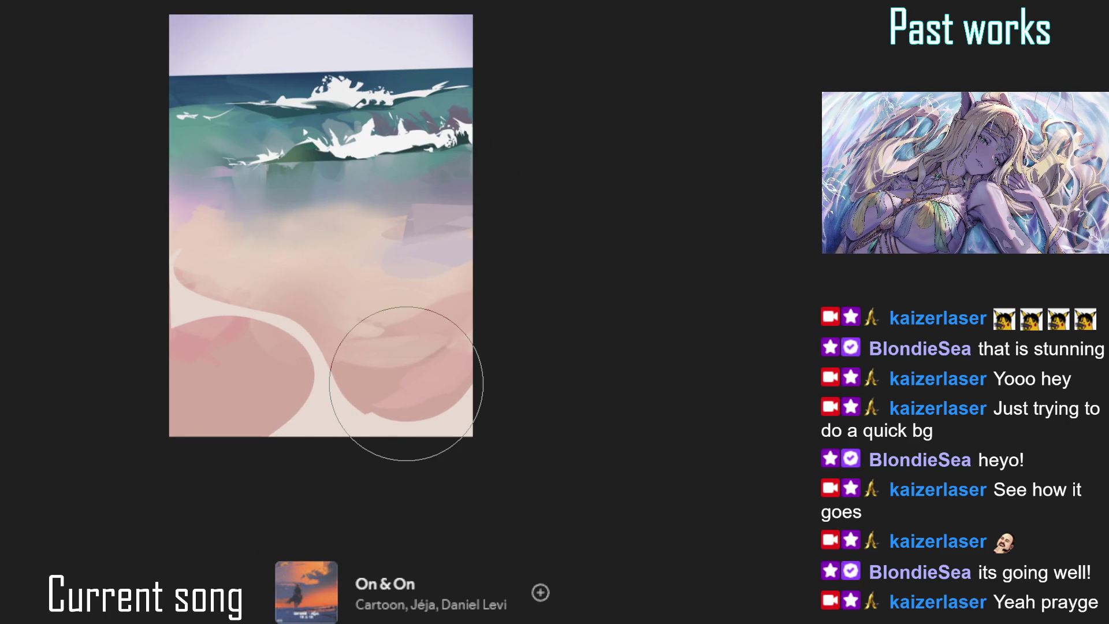
pyautogui.moveTo(406, 383); pyautogui.dragTo(455, 443)
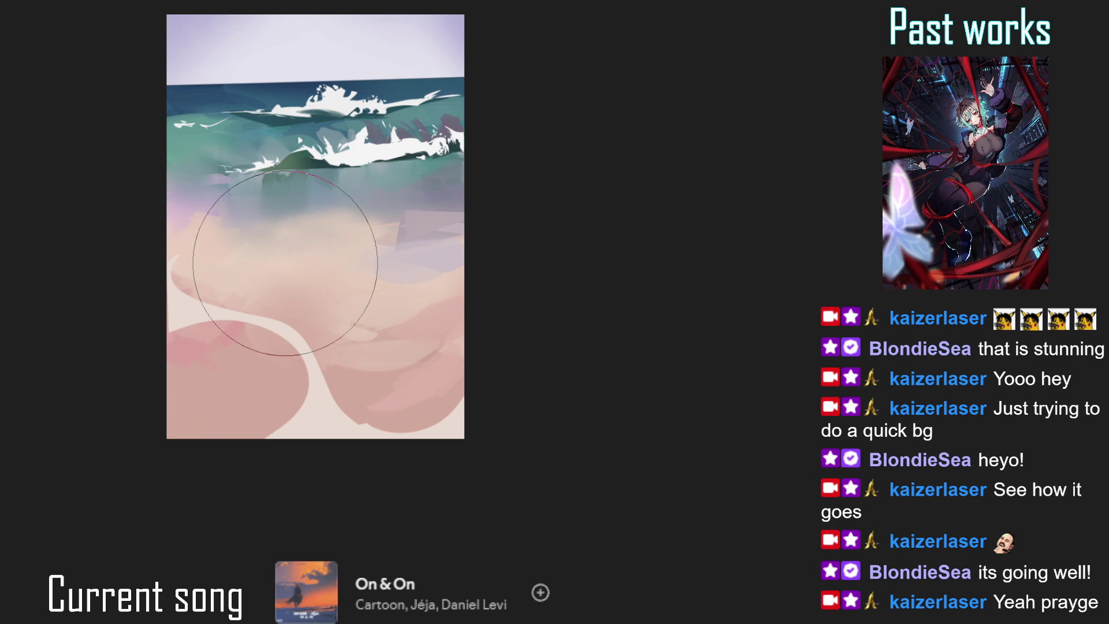
pyautogui.hotkey('ctrl', 'z')
pyautogui.hotkey('ctrl', 'y')
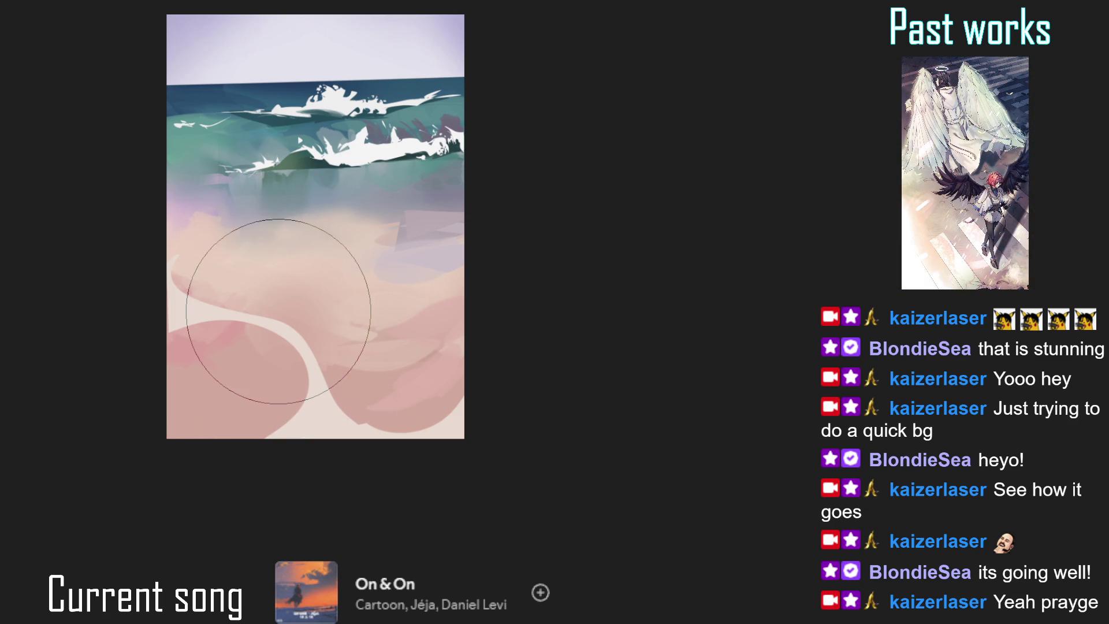
# - Cover part of the cream S-curve with pink
pyautogui.press('[')
pyautogui.press('[')
pyautogui.press('[')
pyautogui.press(']')
pyautogui.press(']')
pyautogui.press(']')
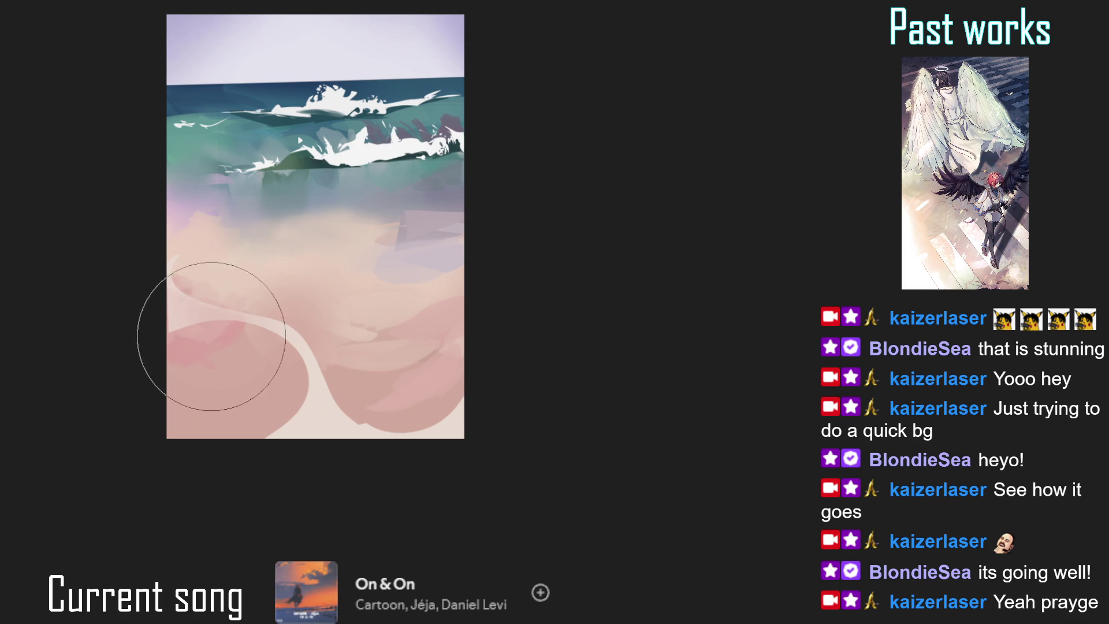
pyautogui.press(']')
pyautogui.press(']')
pyautogui.press(']')
pyautogui.press(']')
pyautogui.moveTo(218, 409); pyautogui.dragTo(324, 300)
pyautogui.press('[')
pyautogui.press('[')
pyautogui.press('[')
pyautogui.press(']')
pyautogui.press(']')
pyautogui.press(']')
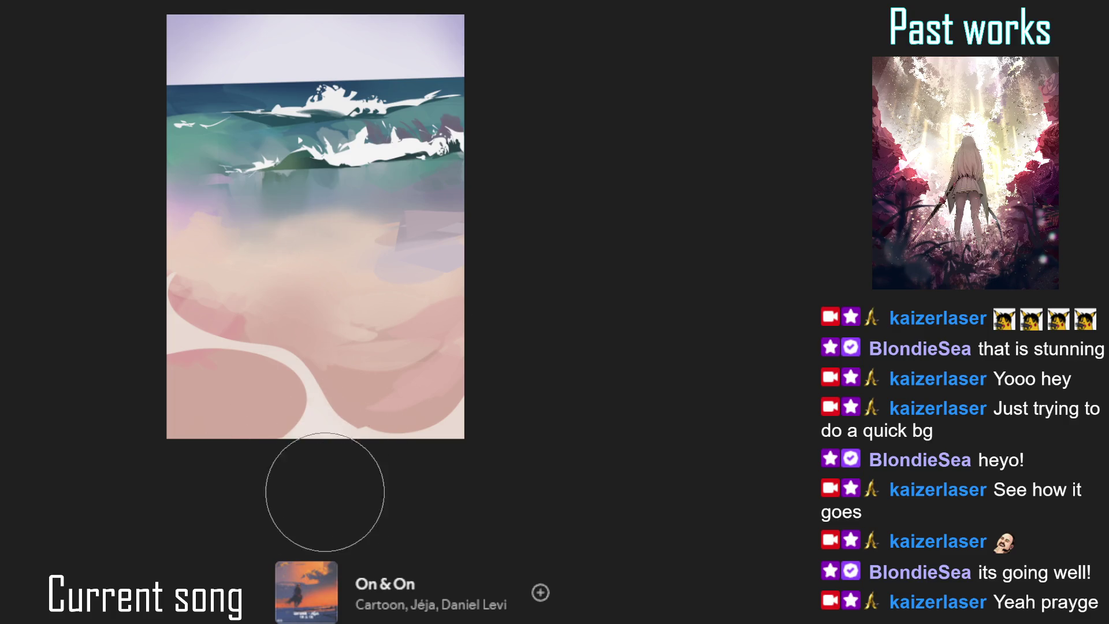
# - Add a soft white glow along the sand's bottom edge, then shrink the brush
pyautogui.moveTo(317, 483)
pyautogui.mouseDown()
pyautogui.moveTo(293, 448)
pyautogui.moveTo(298, 482)
pyautogui.mouseUp()
pyautogui.press('[')
pyautogui.press('[')
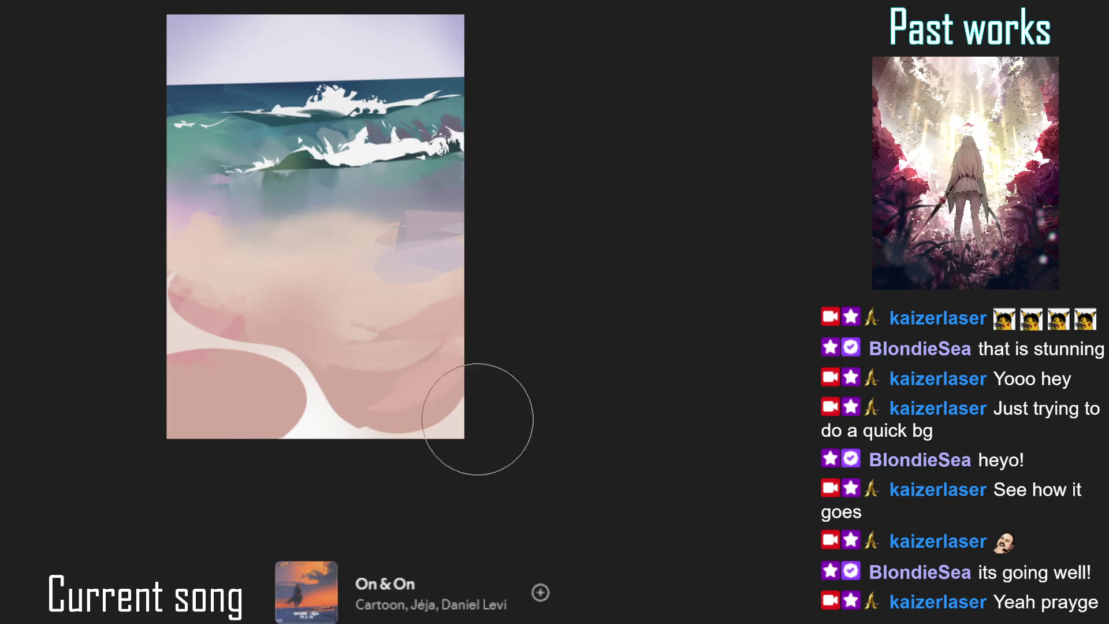
pyautogui.press('[')
pyautogui.press('[')
pyautogui.press('[')
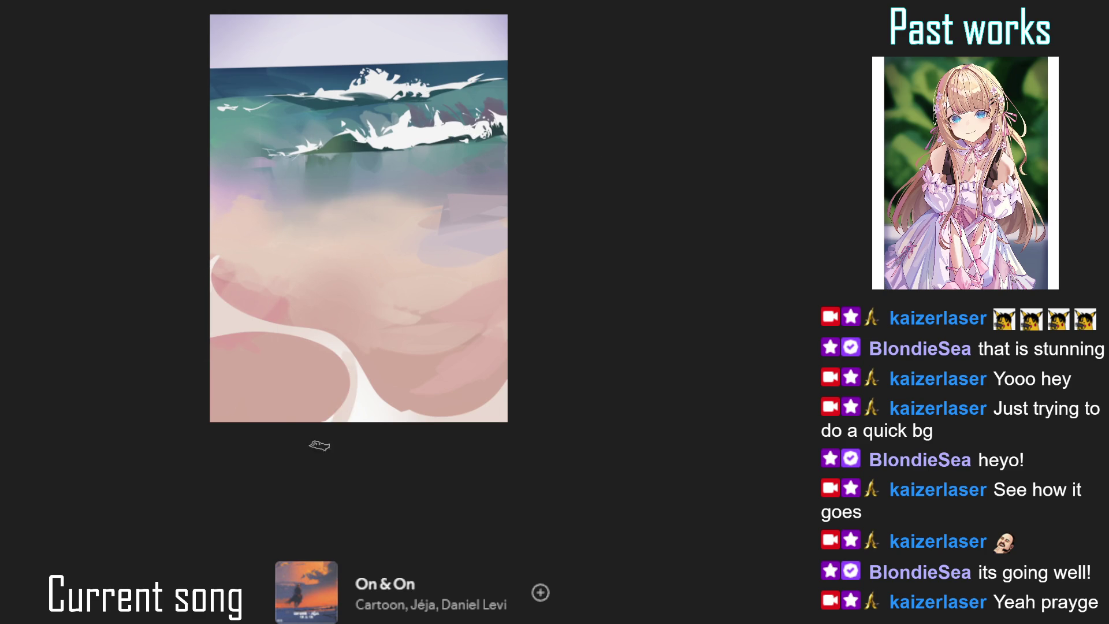
# - Blend a lighter, softer right edge onto the left pink sand ellipse
pyautogui.moveTo(346, 383)
pyautogui.mouseDown()
pyautogui.moveTo(344, 416)
pyautogui.moveTo(307, 396)
pyautogui.moveTo(298, 371)
pyautogui.mouseUp()
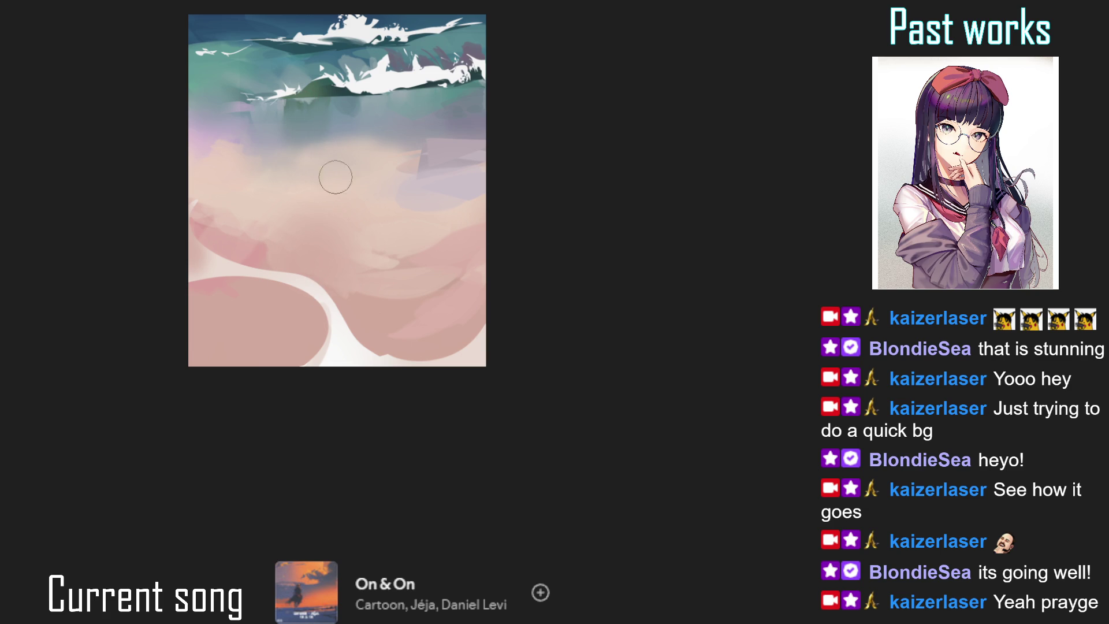
pyautogui.moveTo(293, 250)
pyautogui.mouseDown()
pyautogui.moveTo(258, 272)
pyautogui.moveTo(322, 258)
pyautogui.moveTo(234, 280)
pyautogui.mouseUp()
pyautogui.moveTo(390, 299); pyautogui.dragTo(352, 292)
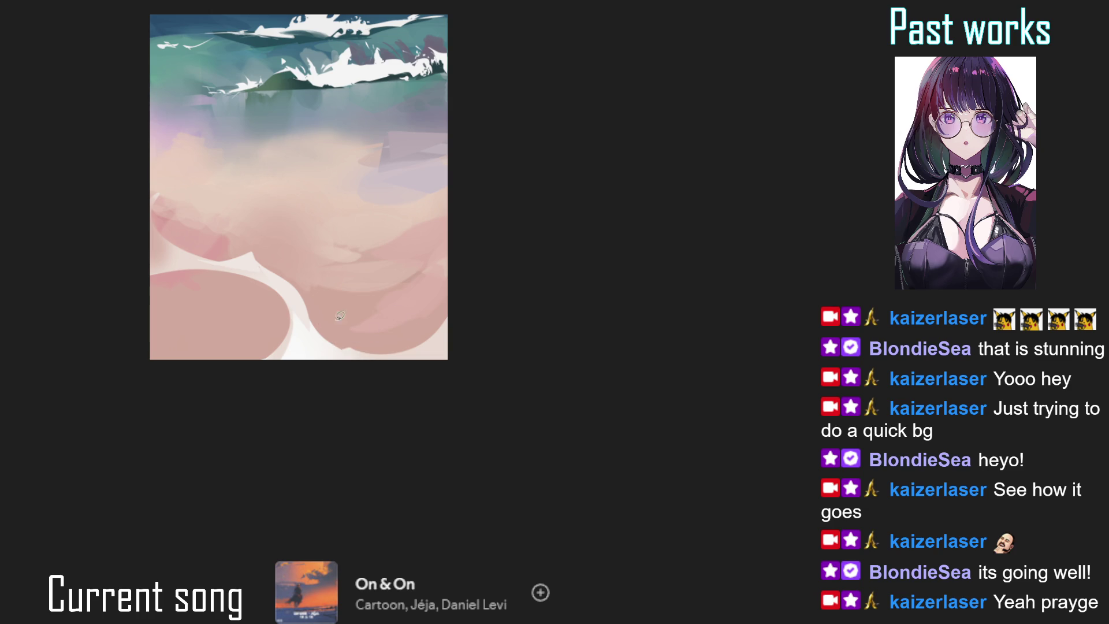
# - Paint a white curved foam line along the sand's left edge
pyautogui.moveTo(411, 238); pyautogui.dragTo(391, 274)
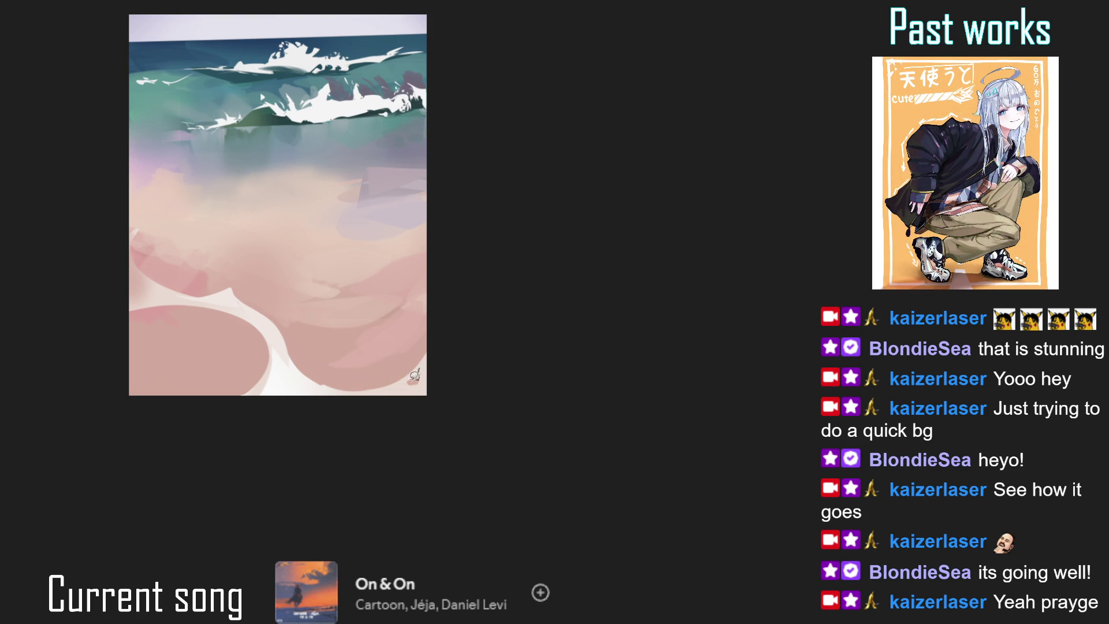
pyautogui.moveTo(416, 376); pyautogui.dragTo(462, 332)
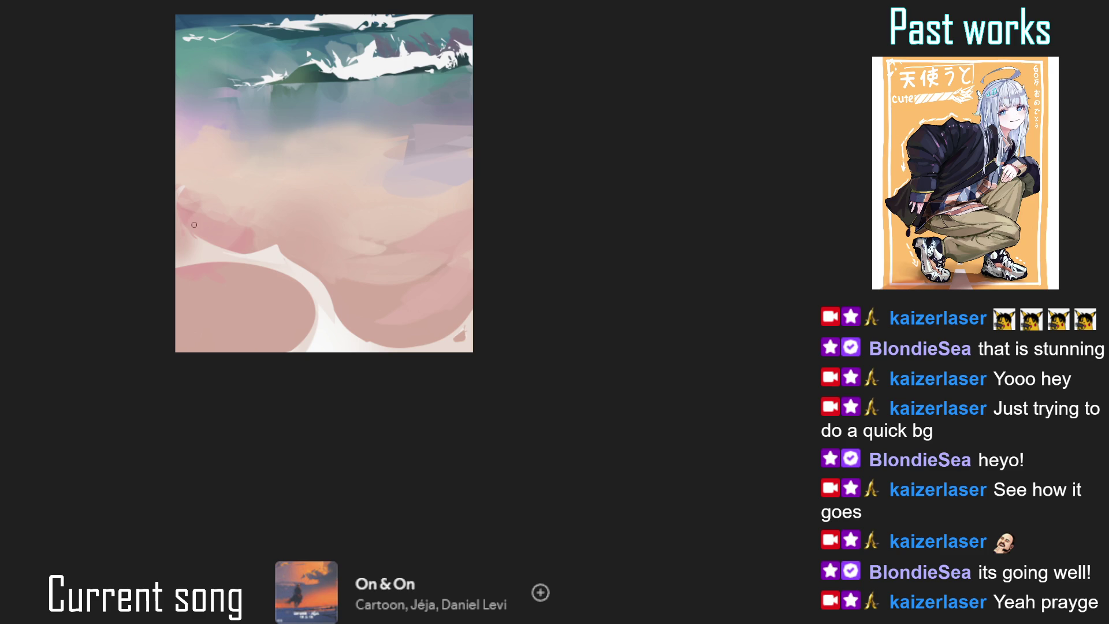
pyautogui.moveTo(183, 193); pyautogui.dragTo(195, 238)
pyautogui.press('4')
pyautogui.press('4')
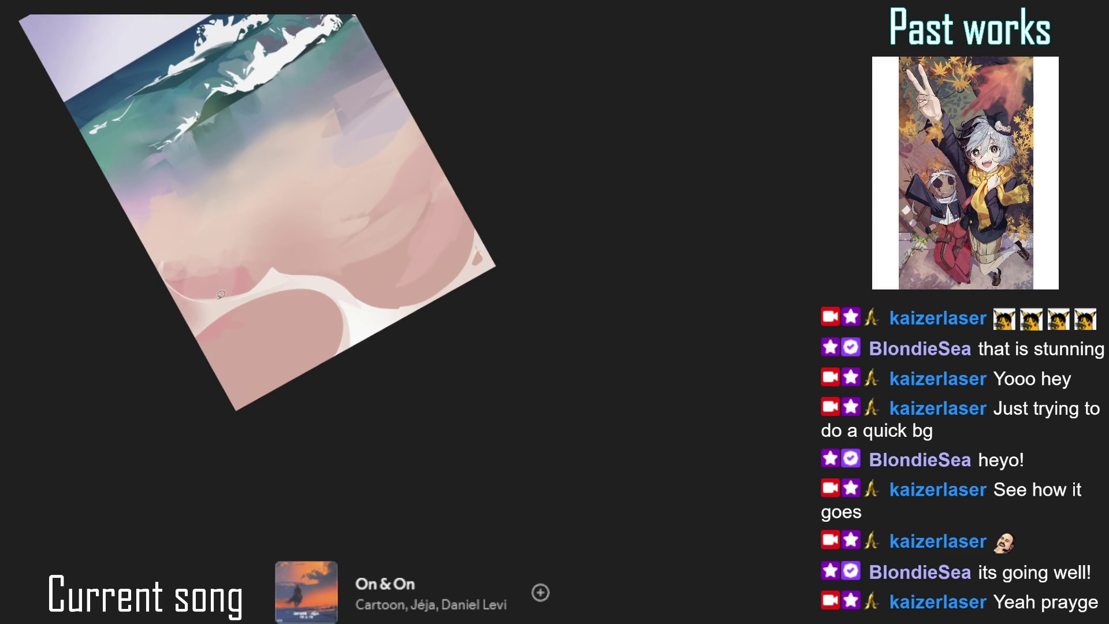
# - Paint a white crescent foam stroke on the left sand, redrawing and thickening it
pyautogui.moveTo(222, 233); pyautogui.dragTo(191, 284)
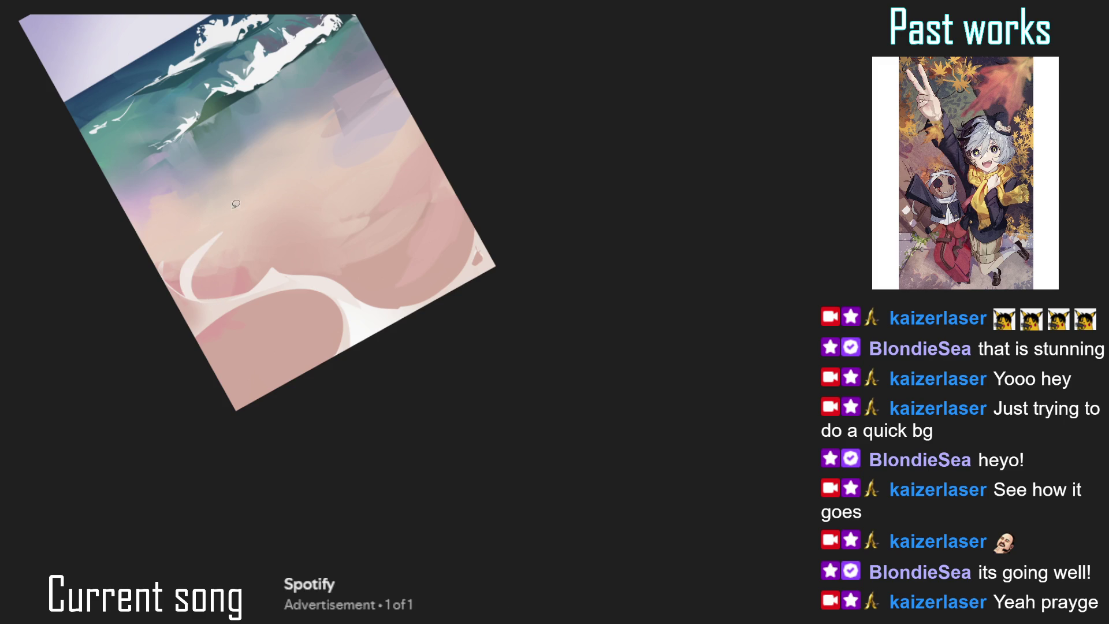
pyautogui.hotkey('ctrl', 'z')
pyautogui.moveTo(196, 245); pyautogui.dragTo(191, 301)
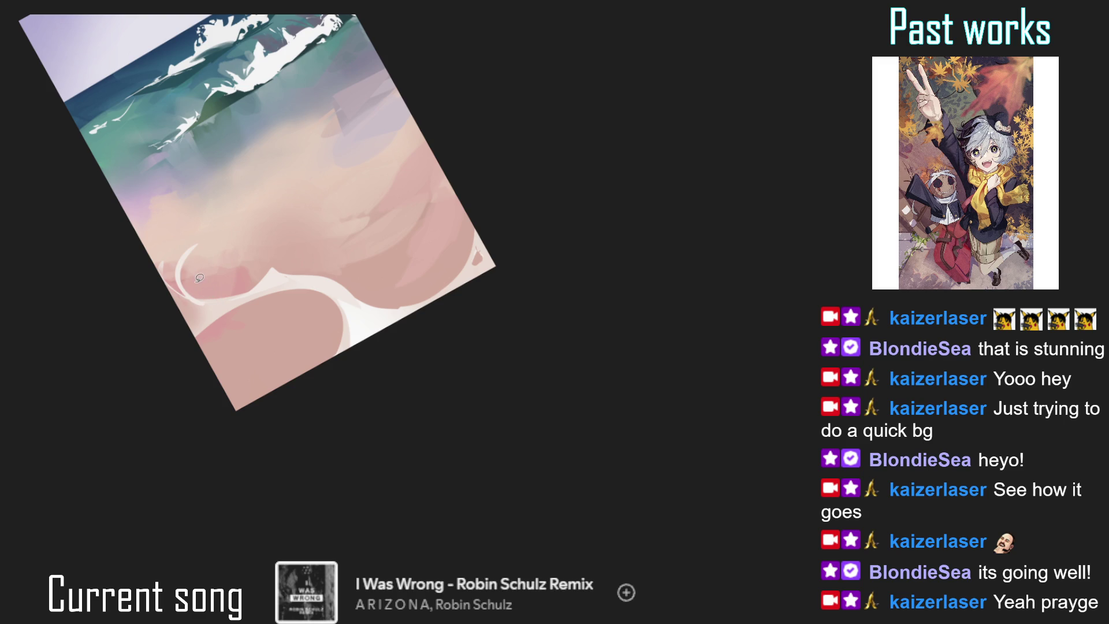
pyautogui.moveTo(185, 252); pyautogui.dragTo(168, 307)
pyautogui.moveTo(187, 257); pyautogui.dragTo(191, 300)
pyautogui.keyDown('alt'); pyautogui.click(314, 273); pyautogui.keyUp('alt')
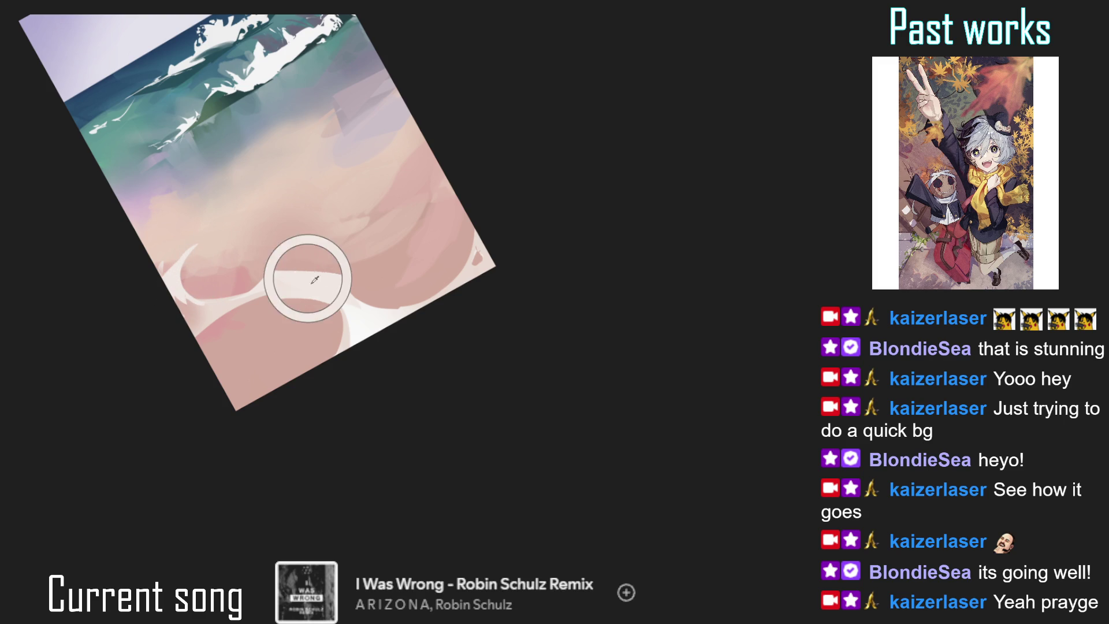
pyautogui.moveTo(181, 276); pyautogui.dragTo(190, 308)
pyautogui.press('[')
pyautogui.press('[')
pyautogui.press('[')
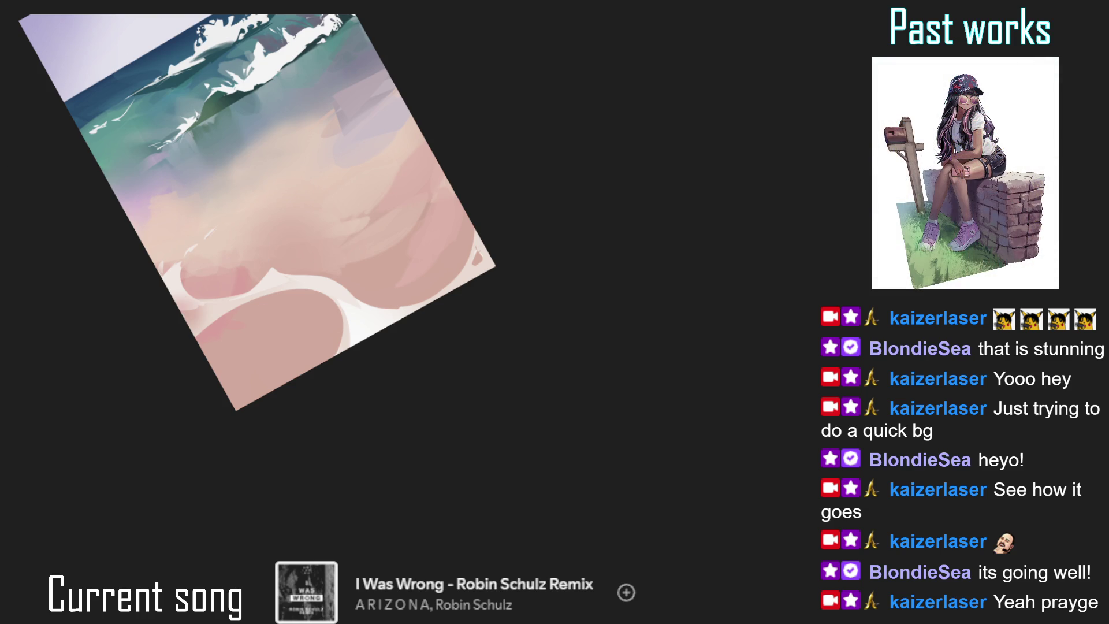
# - Repaint the upper sand in mauve, grey-green and pink, then lasso-fill a lavender band
pyautogui.moveTo(202, 248)
pyautogui.mouseDown()
pyautogui.moveTo(231, 235)
pyautogui.moveTo(217, 228)
pyautogui.moveTo(236, 235)
pyautogui.mouseUp()
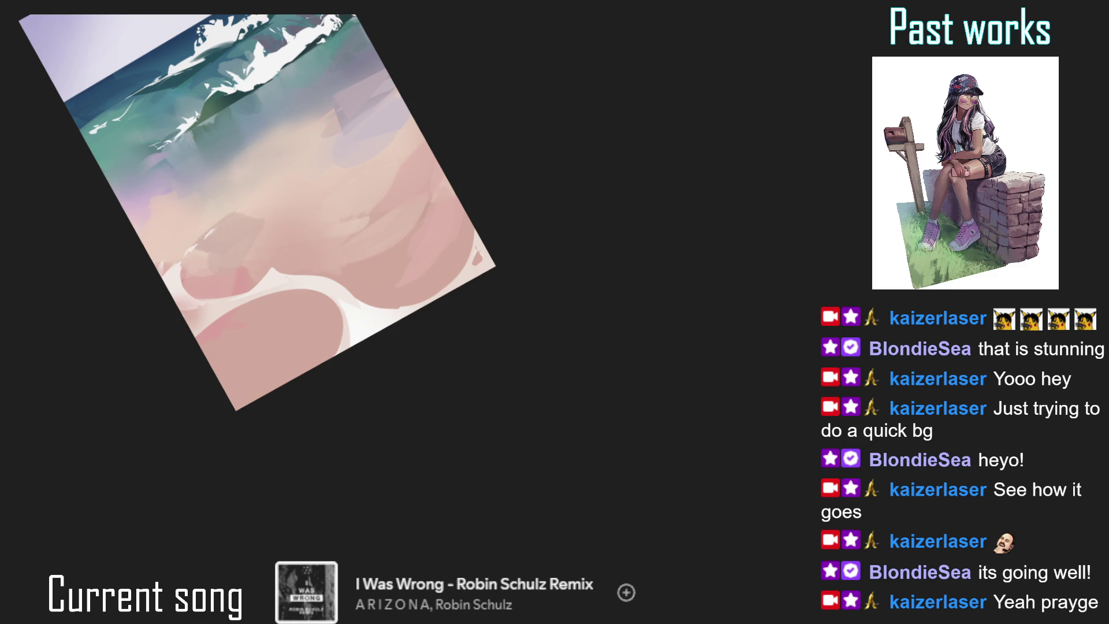
pyautogui.moveTo(173, 222)
pyautogui.mouseDown()
pyautogui.moveTo(228, 228)
pyautogui.moveTo(231, 260)
pyautogui.moveTo(174, 254)
pyautogui.moveTo(219, 237)
pyautogui.moveTo(243, 260)
pyautogui.moveTo(229, 236)
pyautogui.moveTo(260, 231)
pyautogui.moveTo(173, 240)
pyautogui.mouseUp()
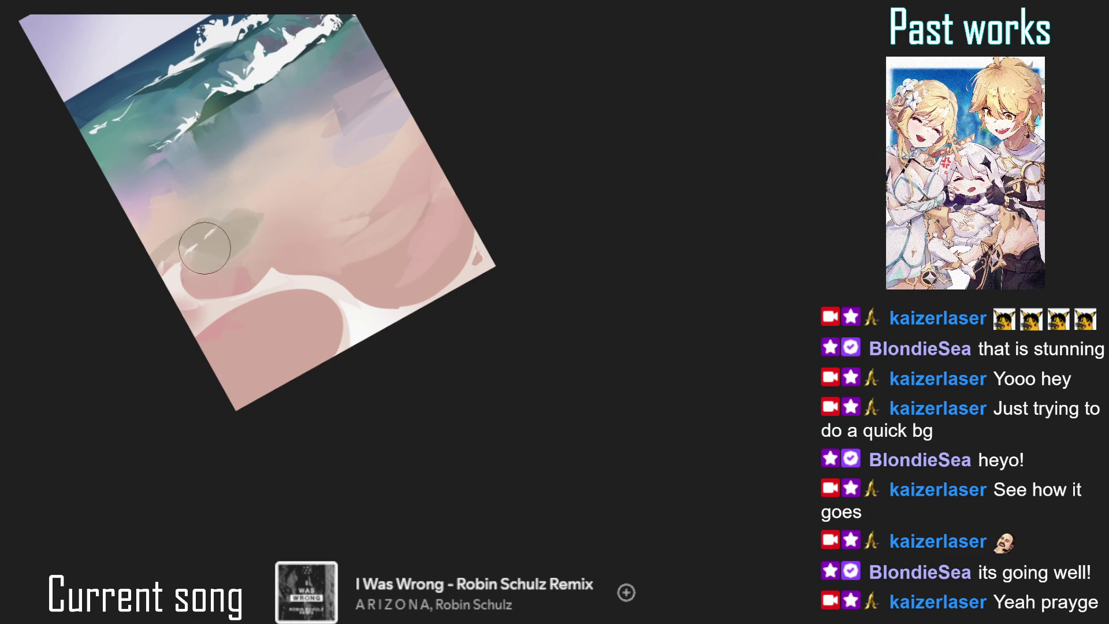
pyautogui.moveTo(242, 229); pyautogui.dragTo(188, 257)
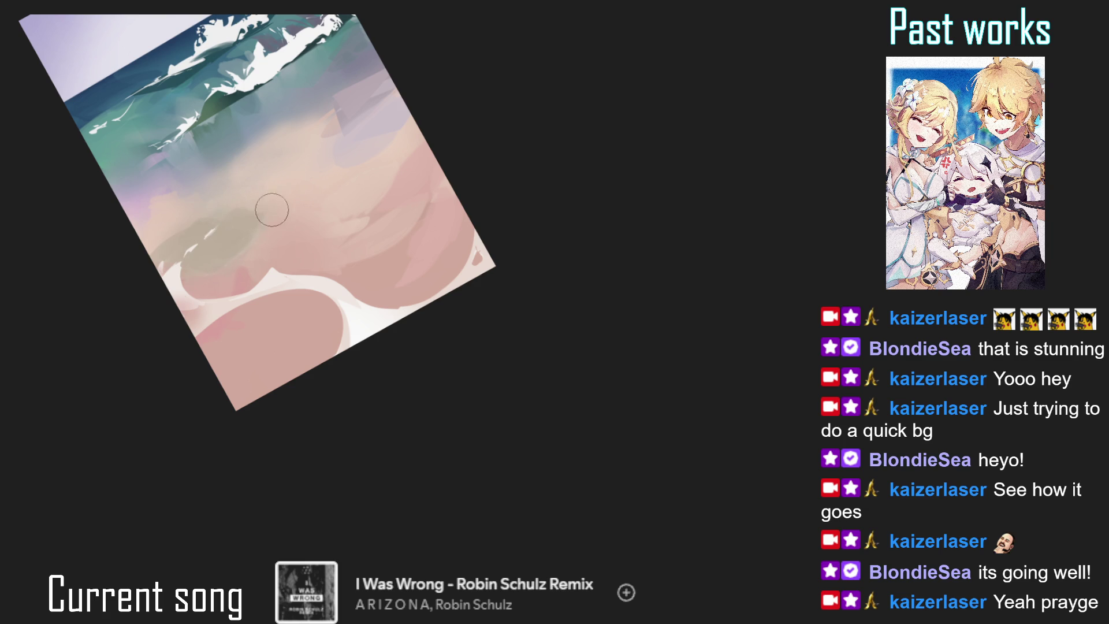
pyautogui.moveTo(270, 200)
pyautogui.mouseDown()
pyautogui.moveTo(233, 213)
pyautogui.moveTo(205, 206)
pyautogui.moveTo(123, 270)
pyautogui.moveTo(153, 258)
pyautogui.moveTo(156, 228)
pyautogui.moveTo(175, 235)
pyautogui.moveTo(194, 284)
pyautogui.mouseUp()
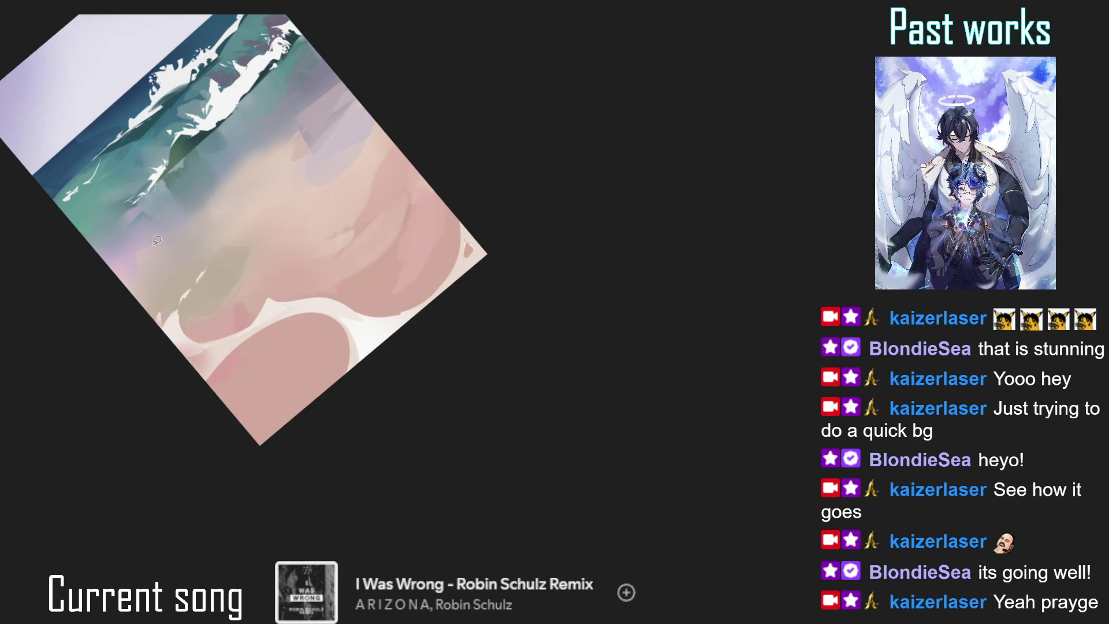
pyautogui.moveTo(259, 229)
pyautogui.mouseDown()
pyautogui.moveTo(295, 209)
pyautogui.moveTo(372, 81)
pyautogui.moveTo(304, 145)
pyautogui.mouseUp()
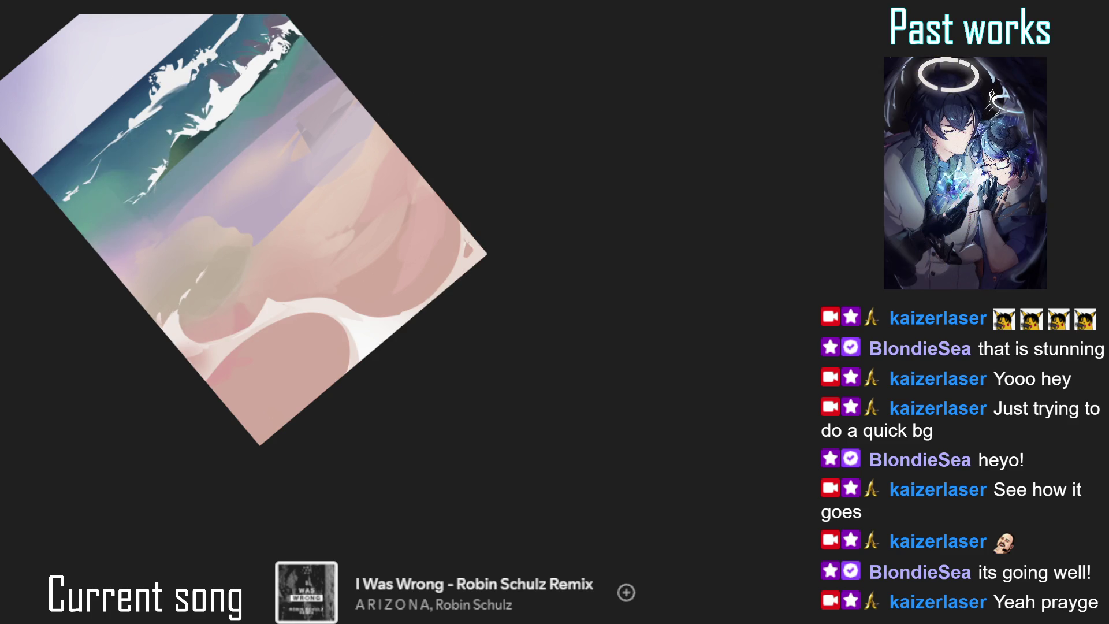
# - Brush lavender over the dark strokes in the band, deselect, and straighten the view
pyautogui.hotkey('ctrl', 'z')
pyautogui.hotkey('ctrl', 'y')
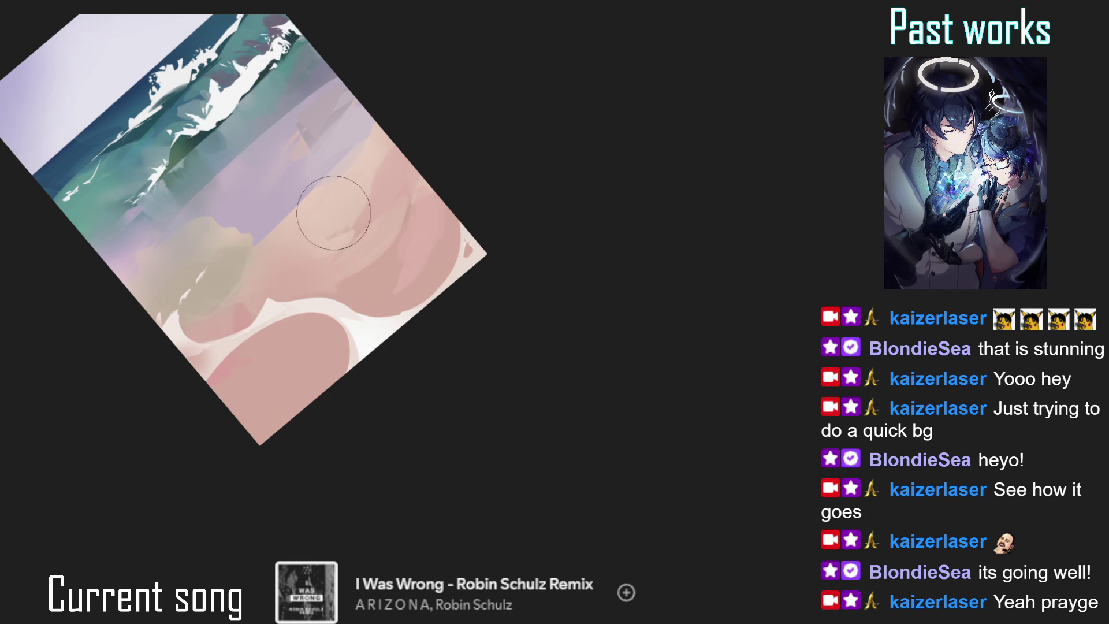
pyautogui.moveTo(322, 228); pyautogui.dragTo(324, 101)
pyautogui.moveTo(323, 213); pyautogui.dragTo(297, 149)
pyautogui.moveTo(275, 67)
pyautogui.mouseDown()
pyautogui.moveTo(283, 294)
pyautogui.moveTo(244, 159)
pyautogui.moveTo(315, 52)
pyautogui.mouseUp()
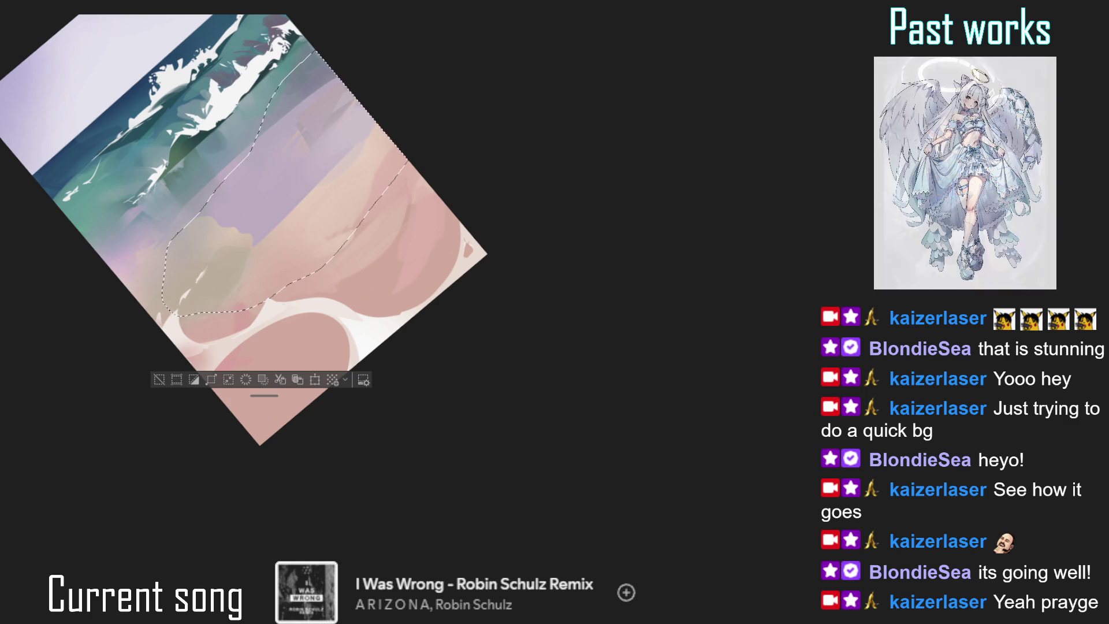
pyautogui.hotkey('ctrl', 'd')
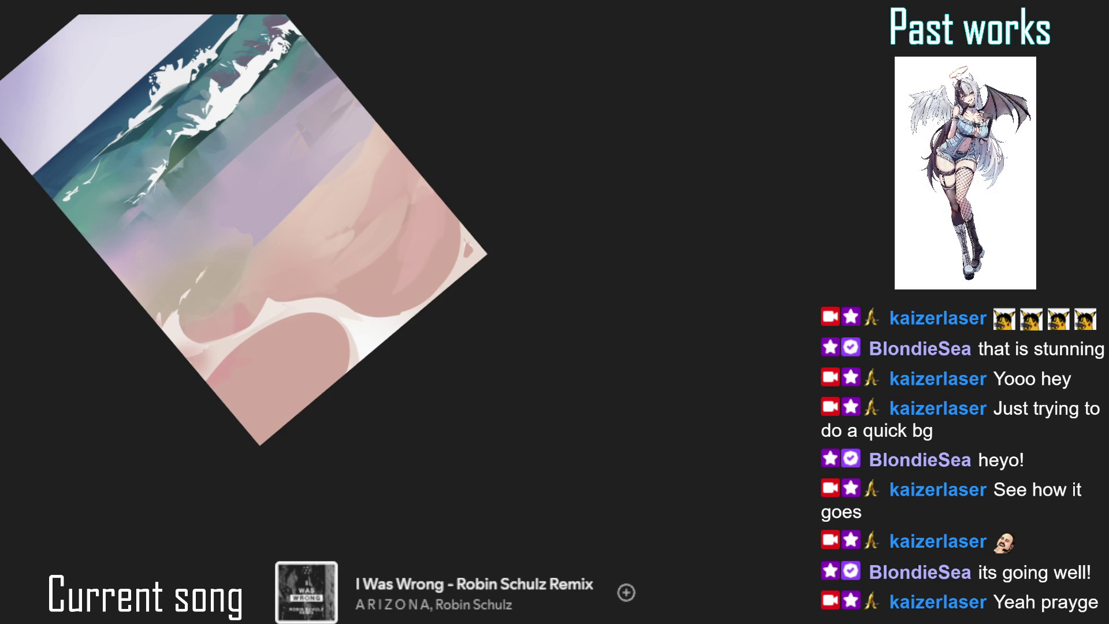
pyautogui.hotkey('ctrl', '0')
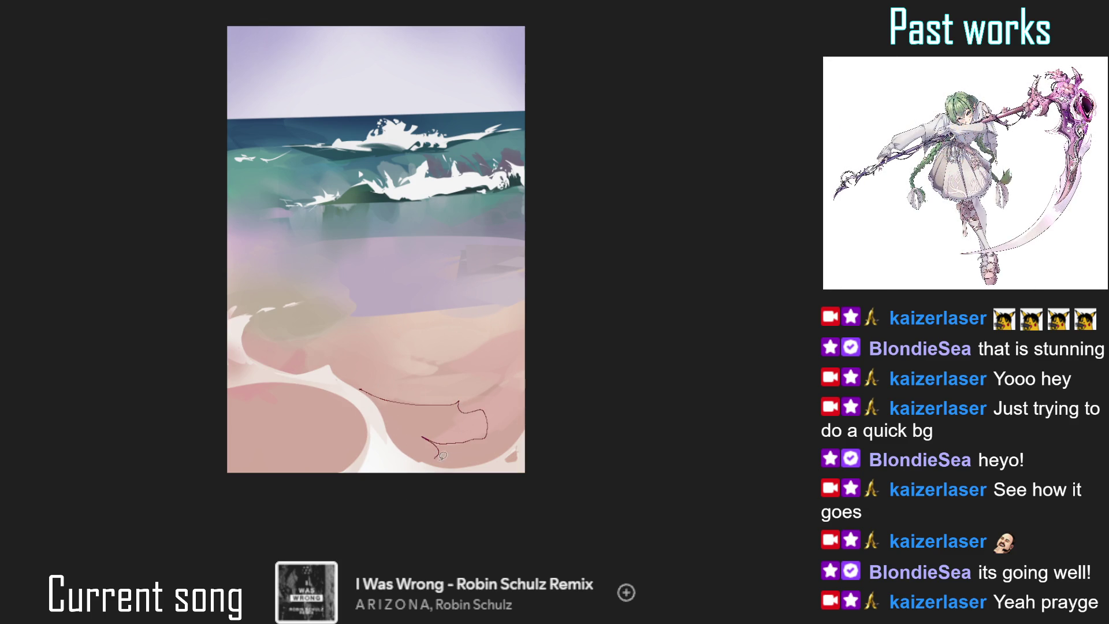
# - Fill white foam on the lower sand, paint pink over its right part, and smooth the bottom-left pool
pyautogui.moveTo(369, 395); pyautogui.dragTo(450, 319)
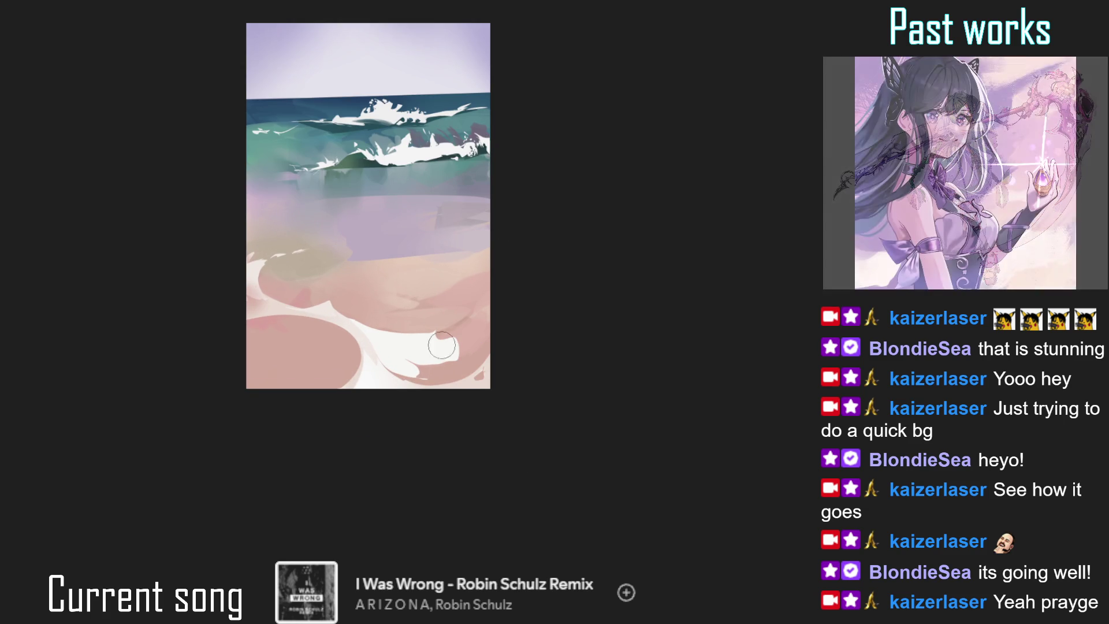
pyautogui.moveTo(452, 338)
pyautogui.mouseDown()
pyautogui.moveTo(439, 321)
pyautogui.moveTo(446, 348)
pyautogui.moveTo(416, 328)
pyautogui.moveTo(385, 340)
pyautogui.moveTo(435, 328)
pyautogui.moveTo(426, 345)
pyautogui.moveTo(382, 308)
pyautogui.moveTo(442, 327)
pyautogui.moveTo(405, 331)
pyautogui.moveTo(380, 270)
pyautogui.mouseUp()
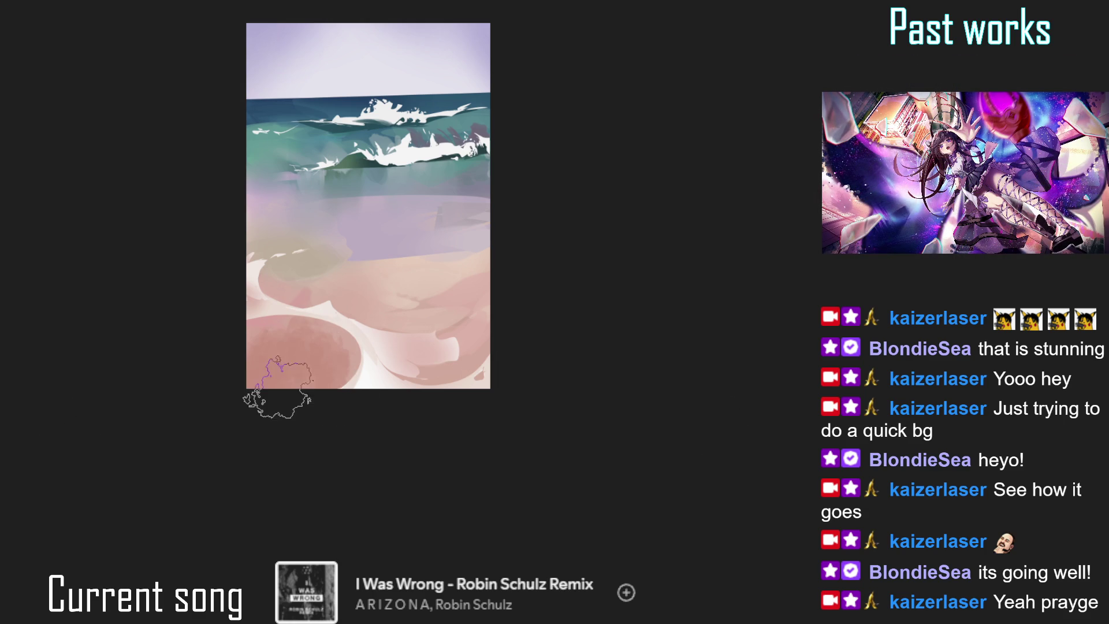
pyautogui.moveTo(272, 310)
pyautogui.mouseDown()
pyautogui.moveTo(310, 366)
pyautogui.moveTo(371, 330)
pyautogui.mouseUp()
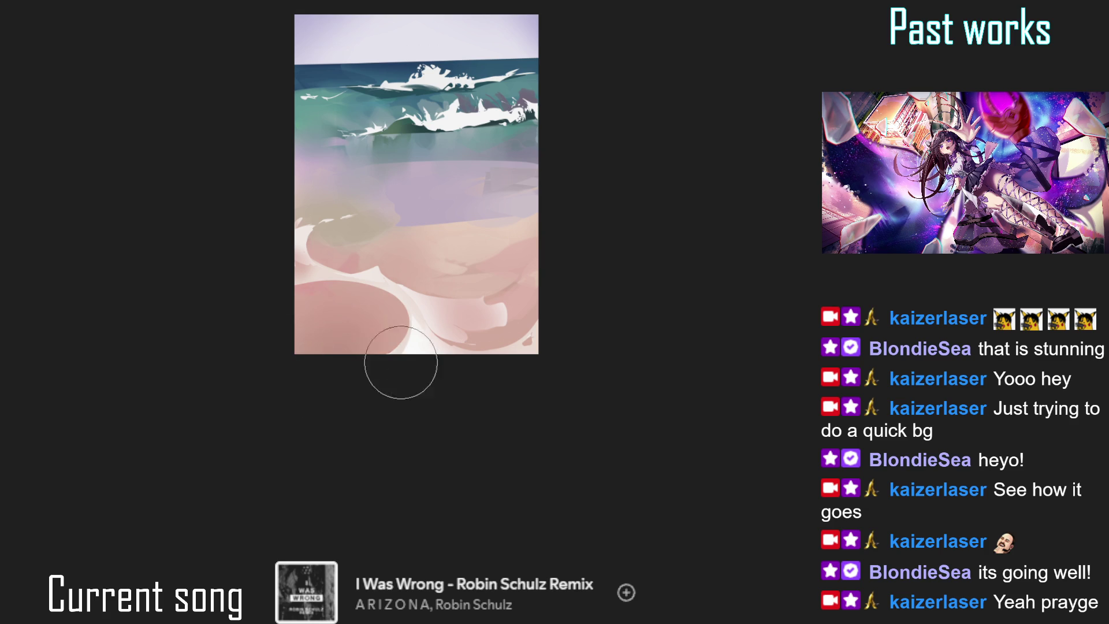
pyautogui.moveTo(350, 370); pyautogui.dragTo(365, 447)
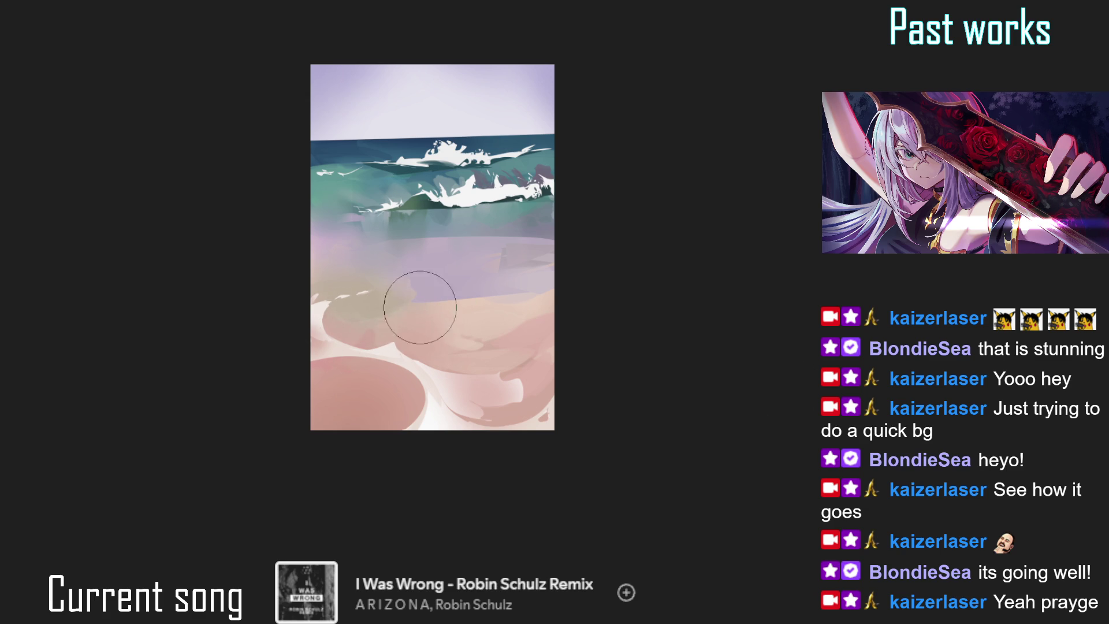
pyautogui.moveTo(475, 303); pyautogui.dragTo(349, 327)
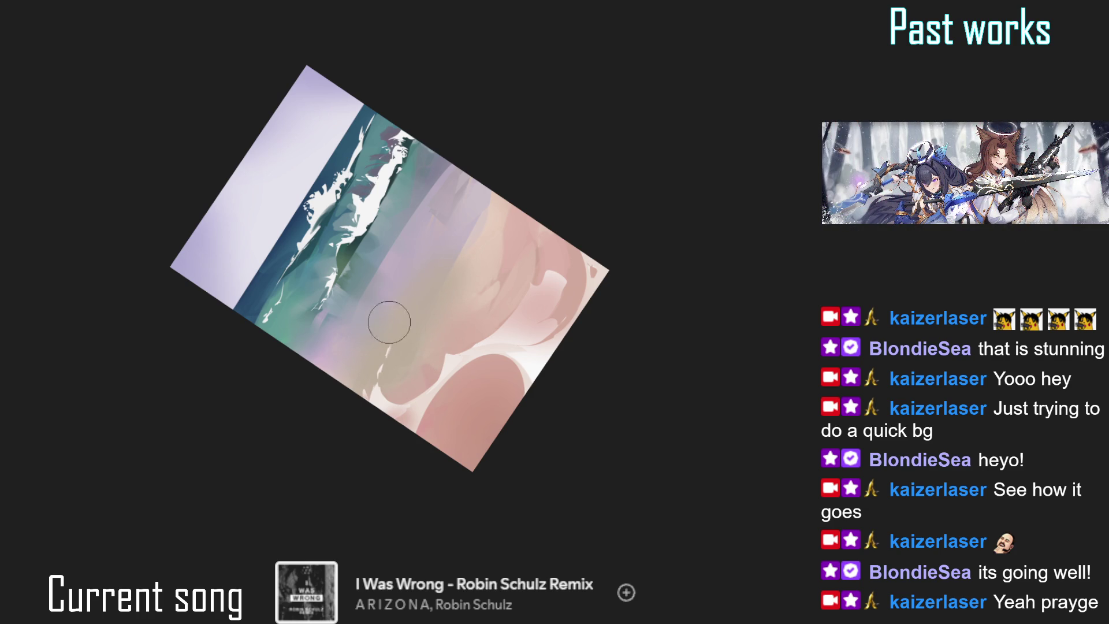
# - Brush sampled lavender over the lower teal sea where it meets the sand
pyautogui.keyDown('alt'); pyautogui.click(415, 234); pyautogui.keyUp('alt')
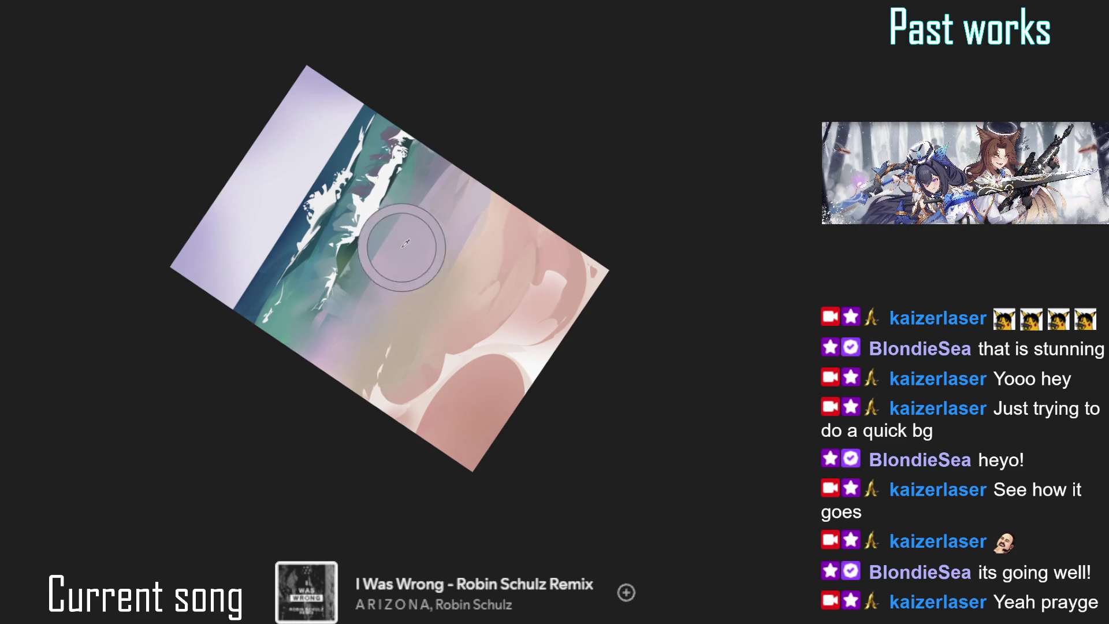
pyautogui.moveTo(422, 227); pyautogui.dragTo(388, 255)
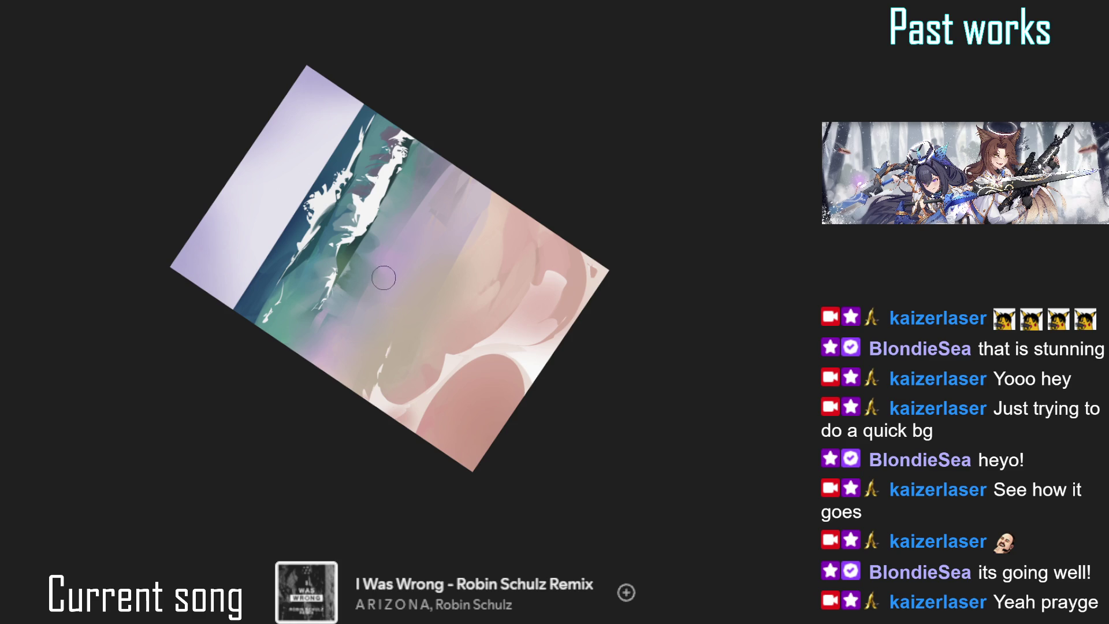
pyautogui.keyDown('alt'); pyautogui.click(378, 278); pyautogui.keyUp('alt')
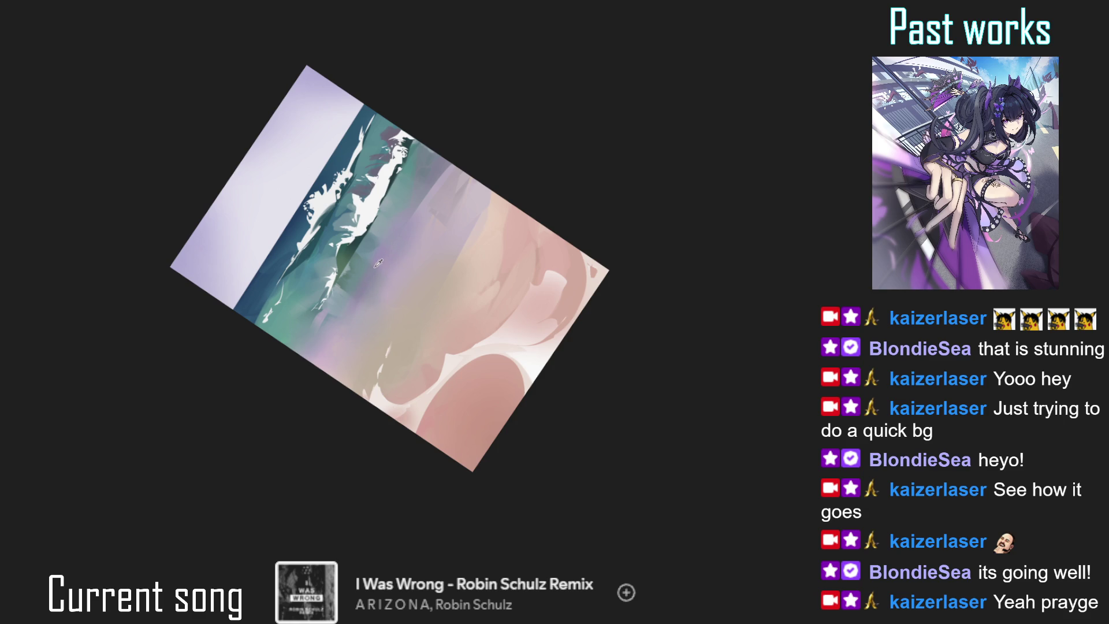
pyautogui.moveTo(366, 301); pyautogui.dragTo(399, 257)
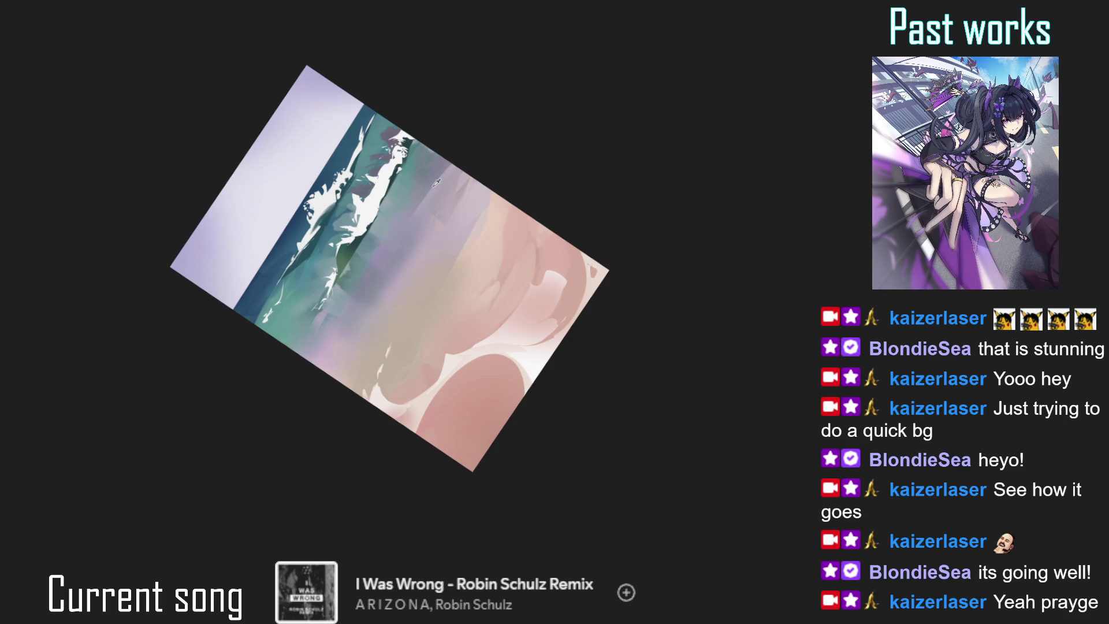
# - Resize the brush and paint darker shading across the pink sand
pyautogui.press(']')
pyautogui.press('[')
pyautogui.press('[')
pyautogui.press('[')
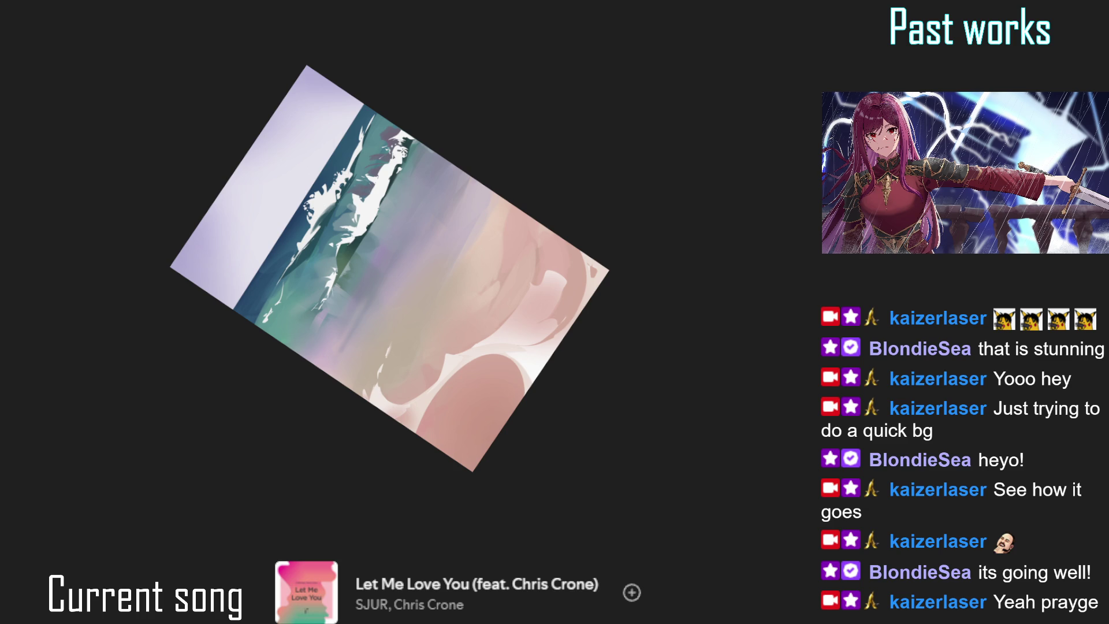
pyautogui.moveTo(520, 194); pyautogui.dragTo(471, 253)
pyautogui.keyDown('ctrl'); pyautogui.click(512, 222); pyautogui.keyUp('ctrl')
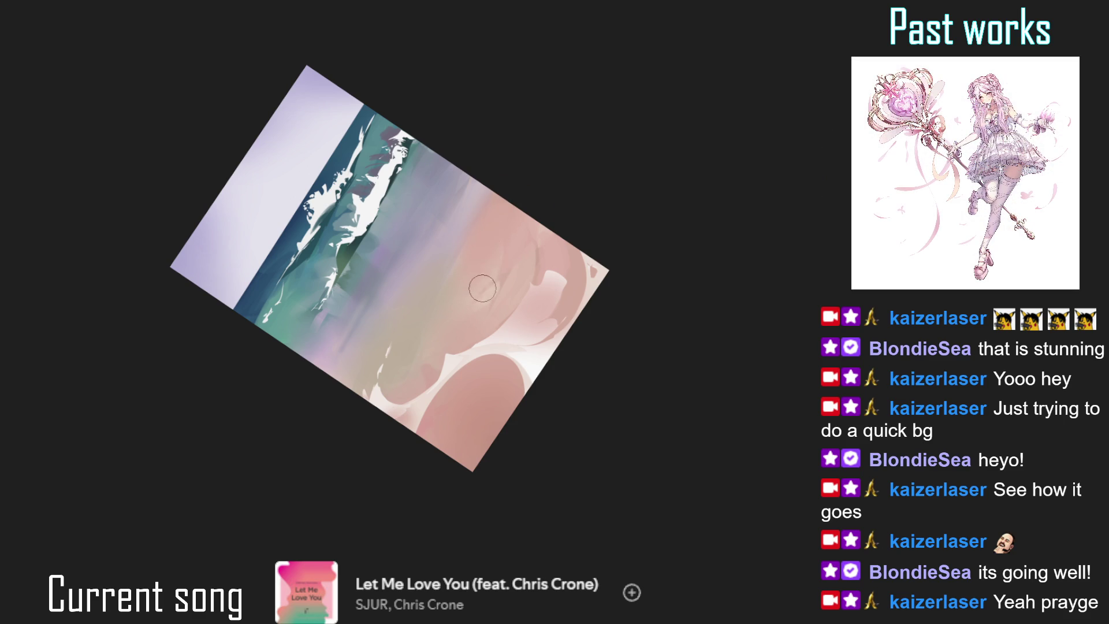
# - Fill a darker pink stroke and patch across the lower sand
pyautogui.press('5')
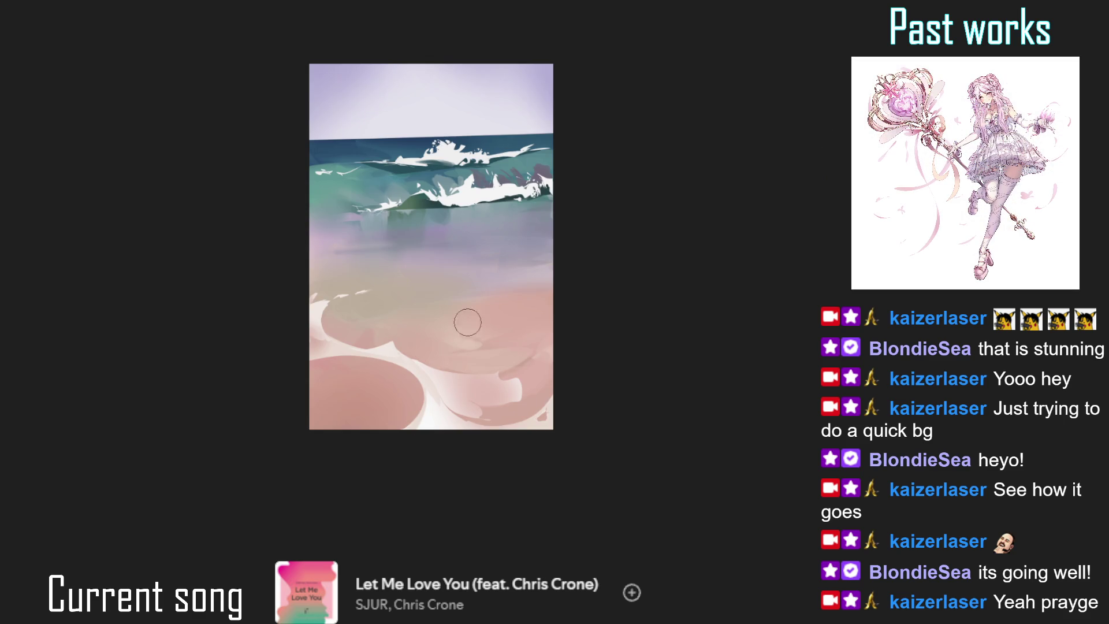
pyautogui.scroll(2, 565, 312)
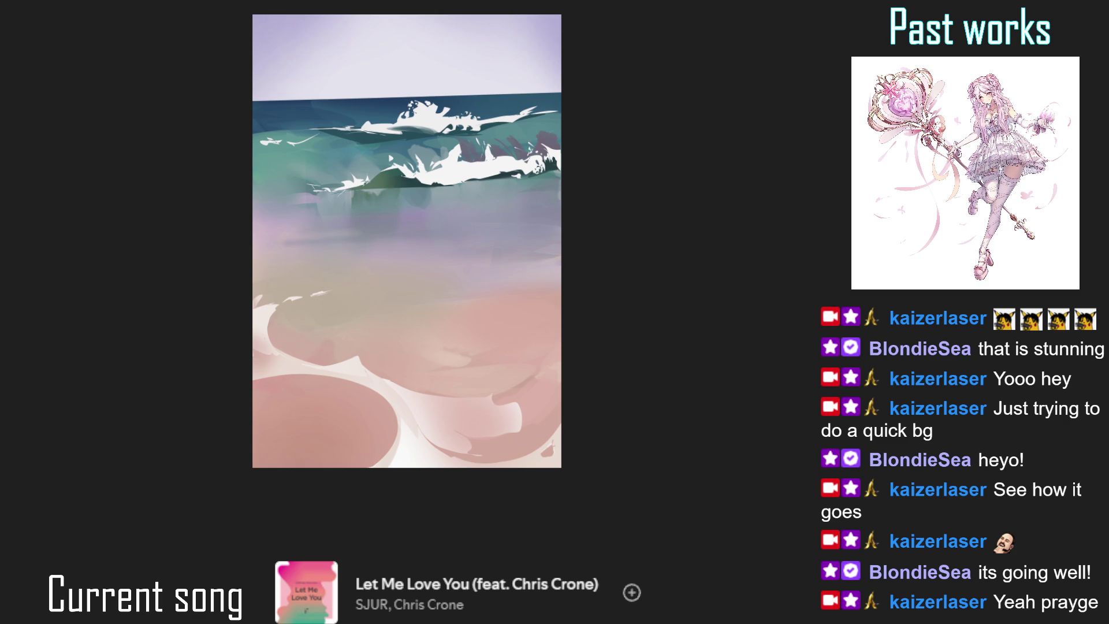
pyautogui.scroll(-2, 463, 296)
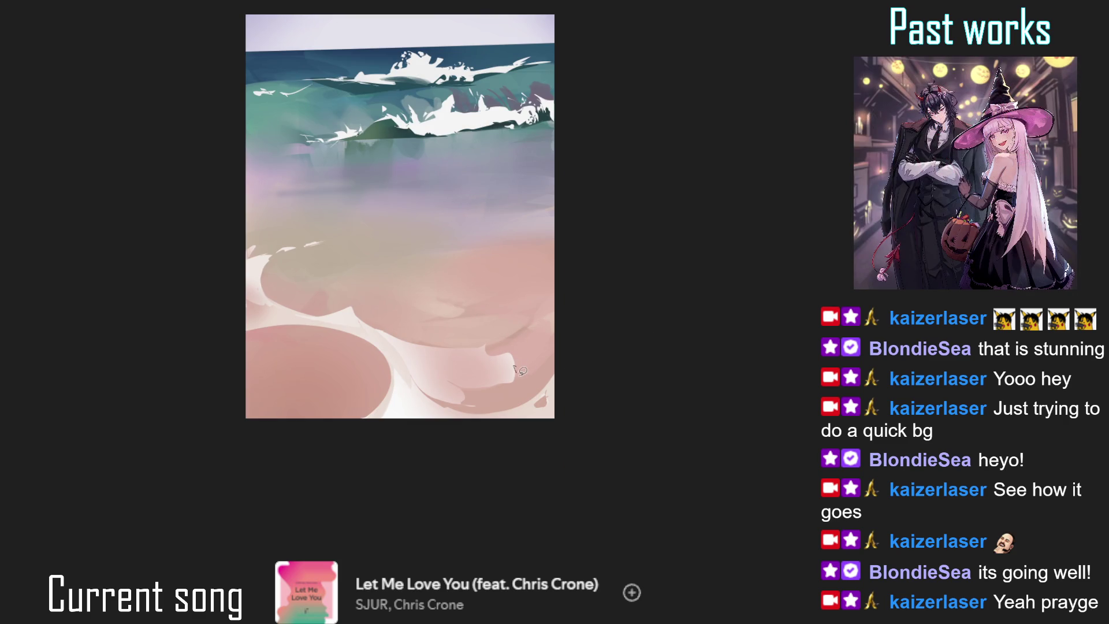
pyautogui.moveTo(524, 371)
pyautogui.mouseDown()
pyautogui.moveTo(492, 407)
pyautogui.moveTo(461, 405)
pyautogui.mouseUp()
pyautogui.moveTo(461, 395); pyautogui.dragTo(460, 395)
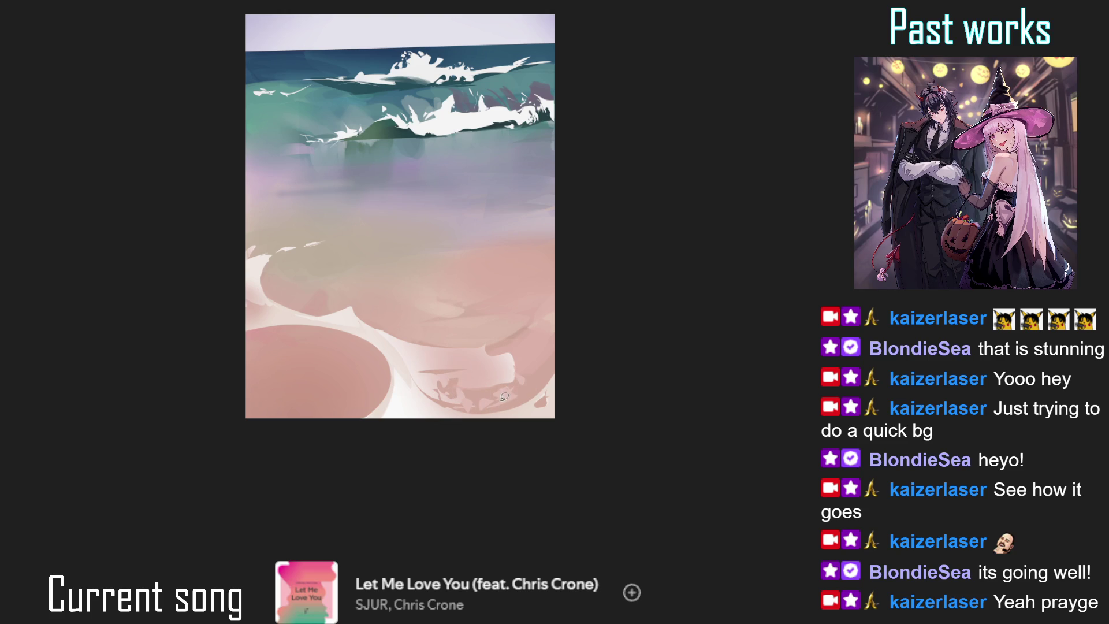
# - Add small pink shapes higher on the sand, redoing one, and a lighter pink band across it
pyautogui.moveTo(449, 335); pyautogui.dragTo(487, 337)
pyautogui.hscroll(-3, 422, 312)
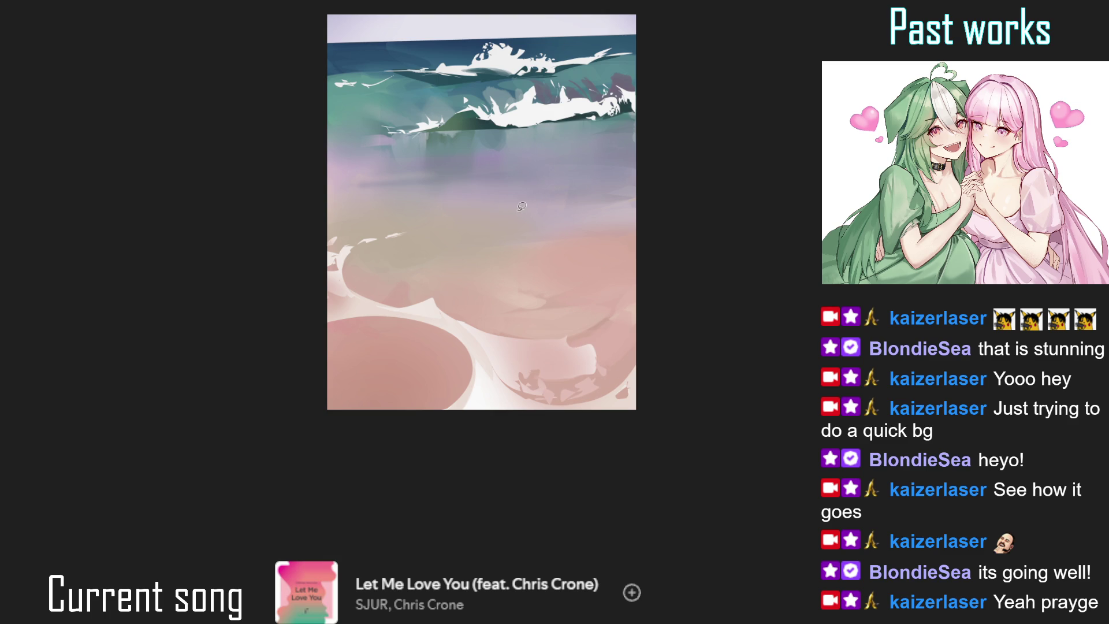
pyautogui.moveTo(508, 229)
pyautogui.mouseDown()
pyautogui.moveTo(482, 247)
pyautogui.moveTo(518, 257)
pyautogui.mouseUp()
pyautogui.hotkey('ctrl', 'z')
pyautogui.moveTo(490, 218)
pyautogui.mouseDown()
pyautogui.moveTo(514, 224)
pyautogui.moveTo(469, 229)
pyautogui.moveTo(501, 236)
pyautogui.mouseUp()
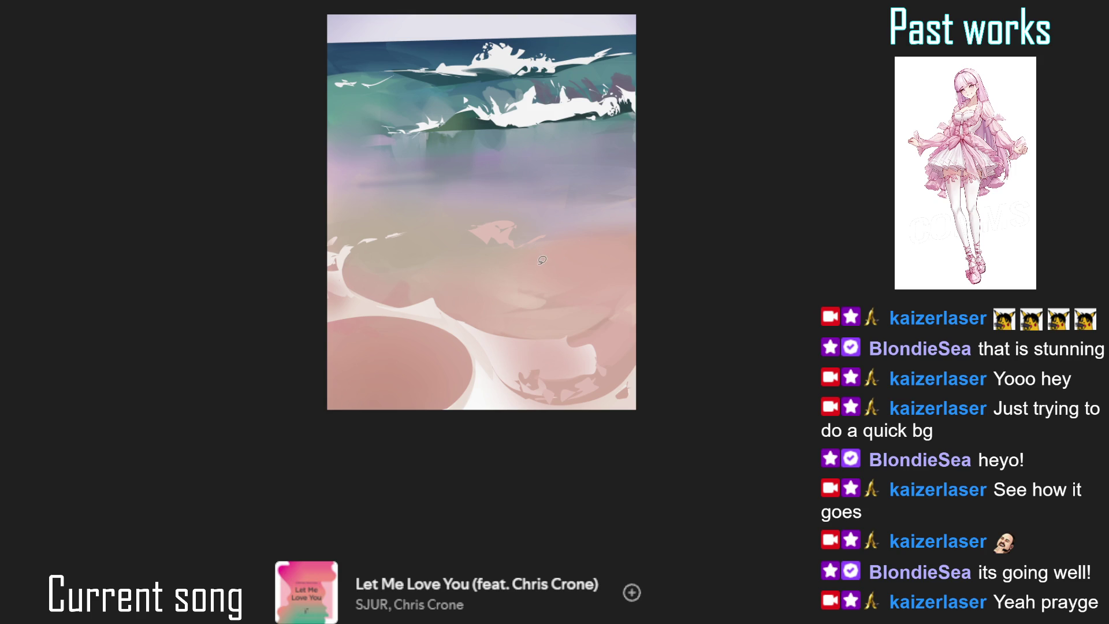
pyautogui.moveTo(528, 239)
pyautogui.mouseDown()
pyautogui.moveTo(668, 257)
pyautogui.moveTo(525, 231)
pyautogui.mouseUp()
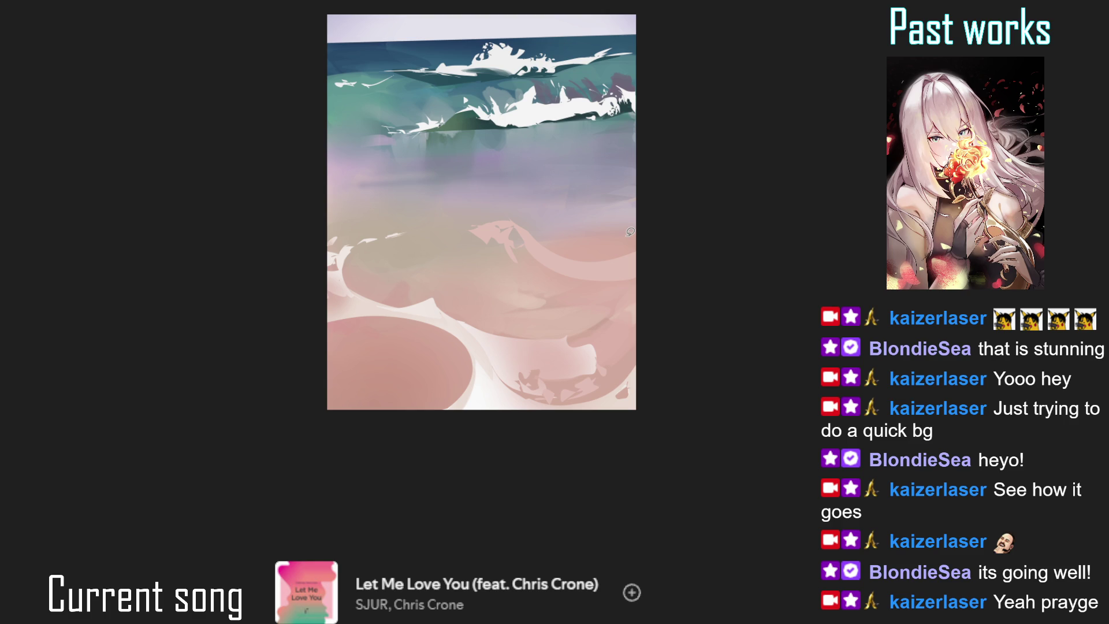
# - Lay light patches, a soft stroke over the dark mark, and a sliver and streak along the sand
pyautogui.moveTo(631, 276); pyautogui.dragTo(610, 300)
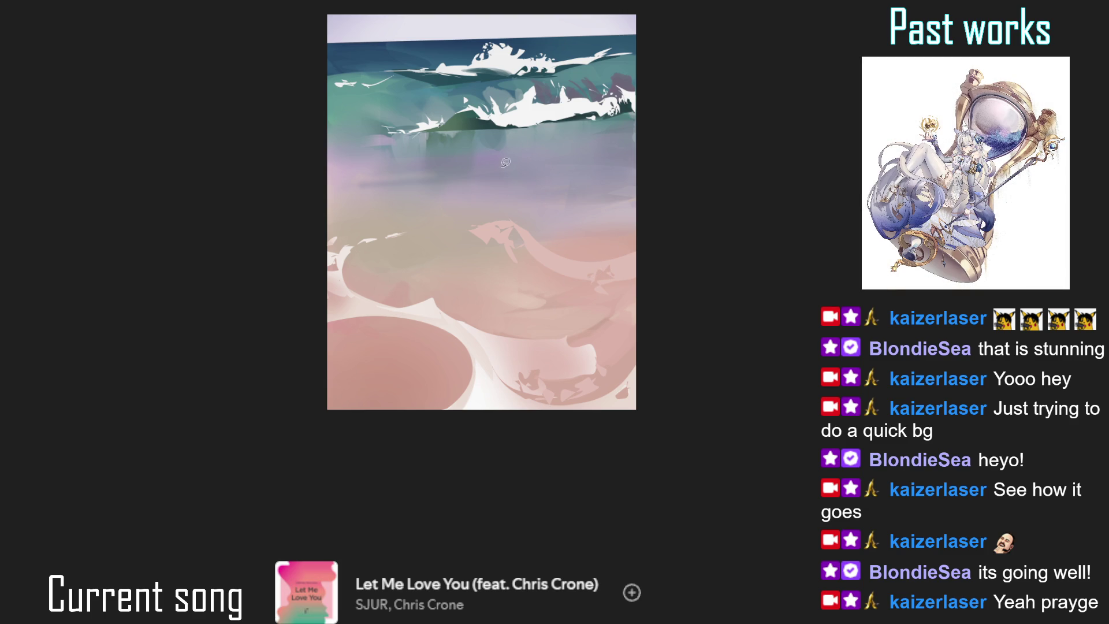
pyautogui.moveTo(421, 224)
pyautogui.mouseDown()
pyautogui.moveTo(449, 215)
pyautogui.moveTo(474, 223)
pyautogui.moveTo(385, 312)
pyautogui.mouseUp()
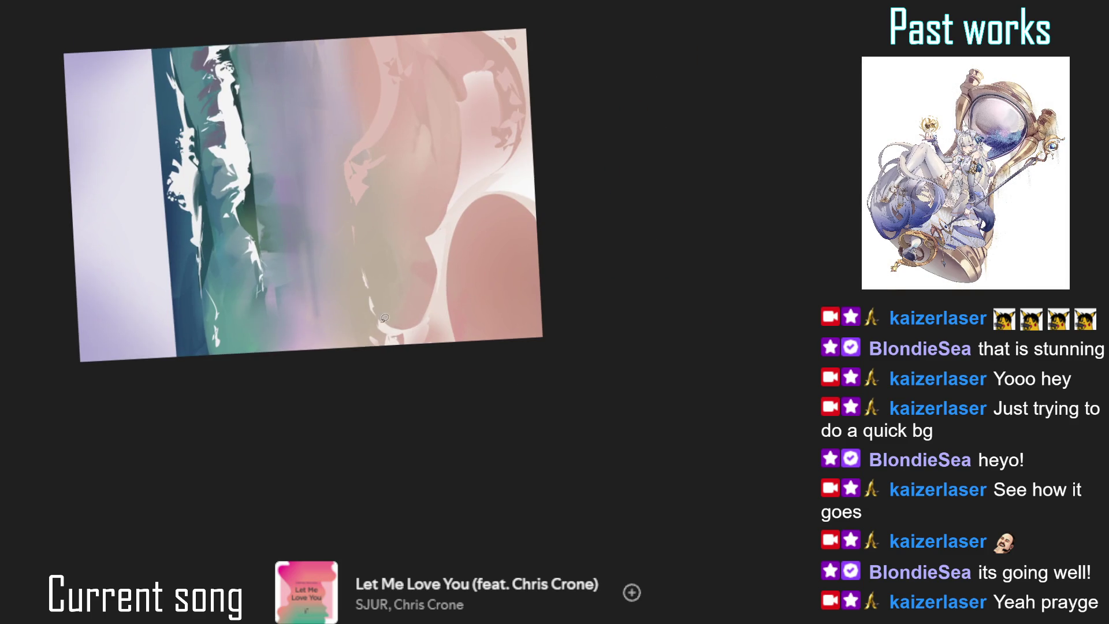
pyautogui.moveTo(356, 350); pyautogui.dragTo(371, 301)
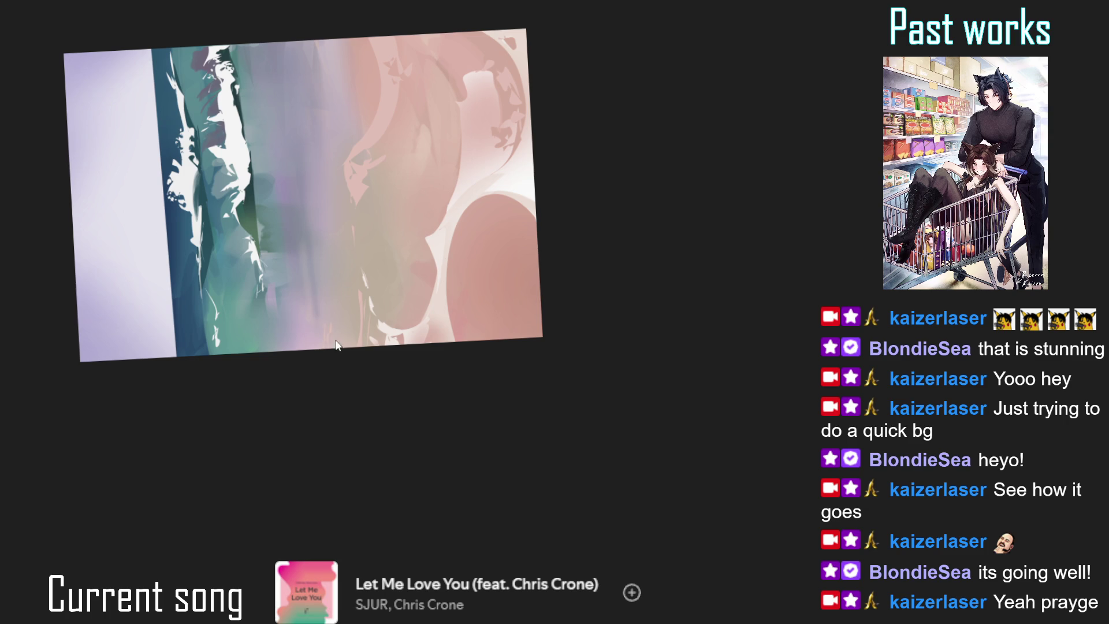
pyautogui.moveTo(329, 333); pyautogui.dragTo(328, 308)
pyautogui.hotkey('ctrl', '0')
pyautogui.moveTo(372, 182); pyautogui.dragTo(381, 184)
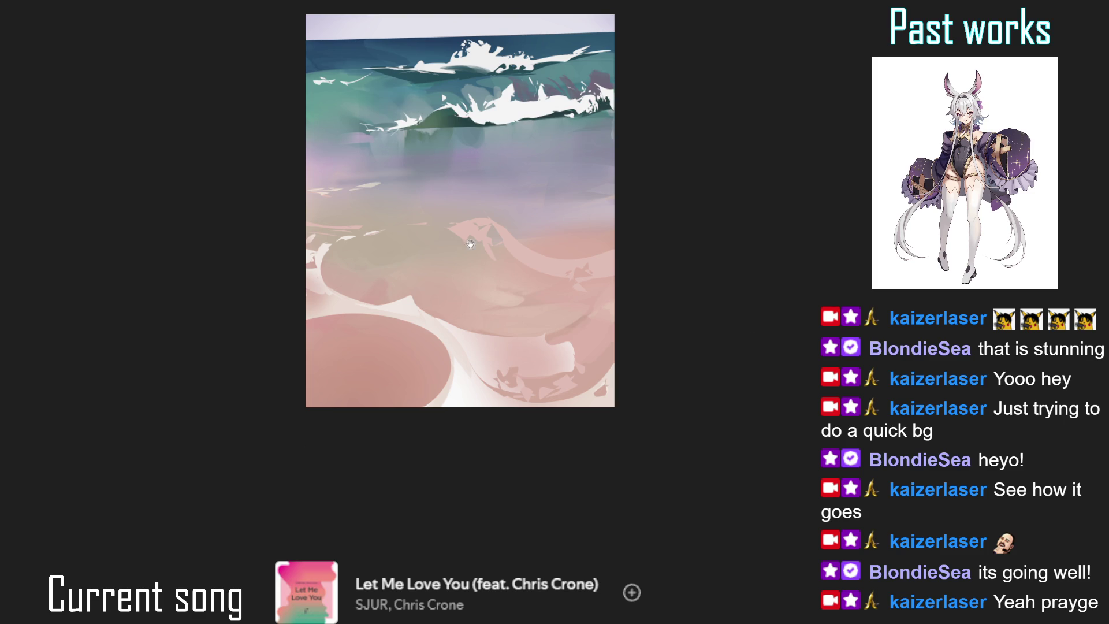
pyautogui.moveTo(487, 250); pyautogui.dragTo(490, 330)
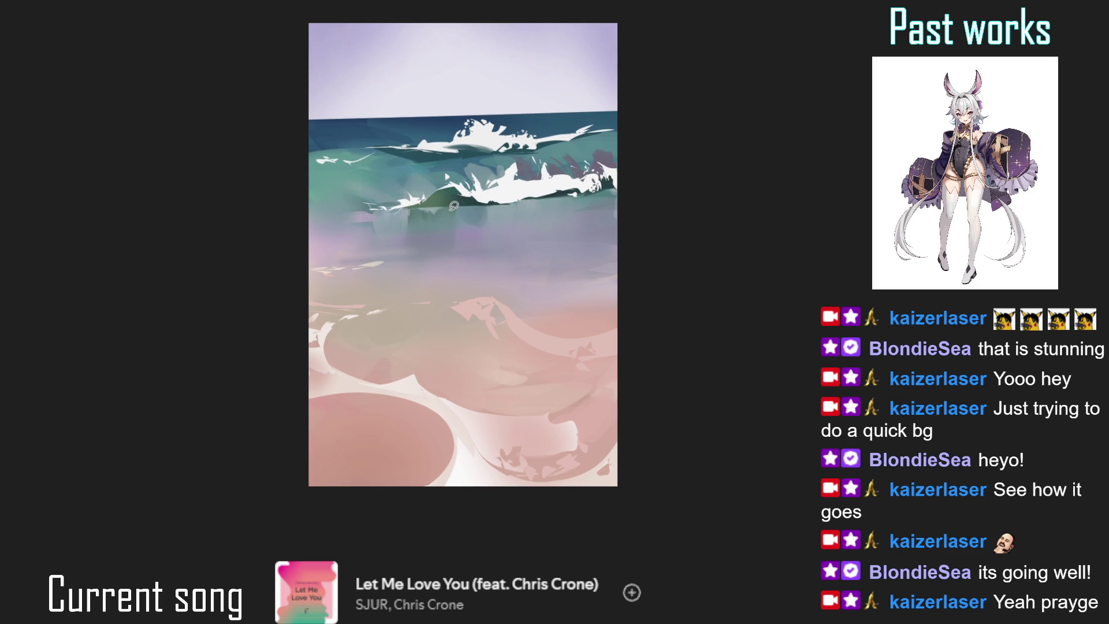
pyautogui.moveTo(419, 229); pyautogui.dragTo(405, 317)
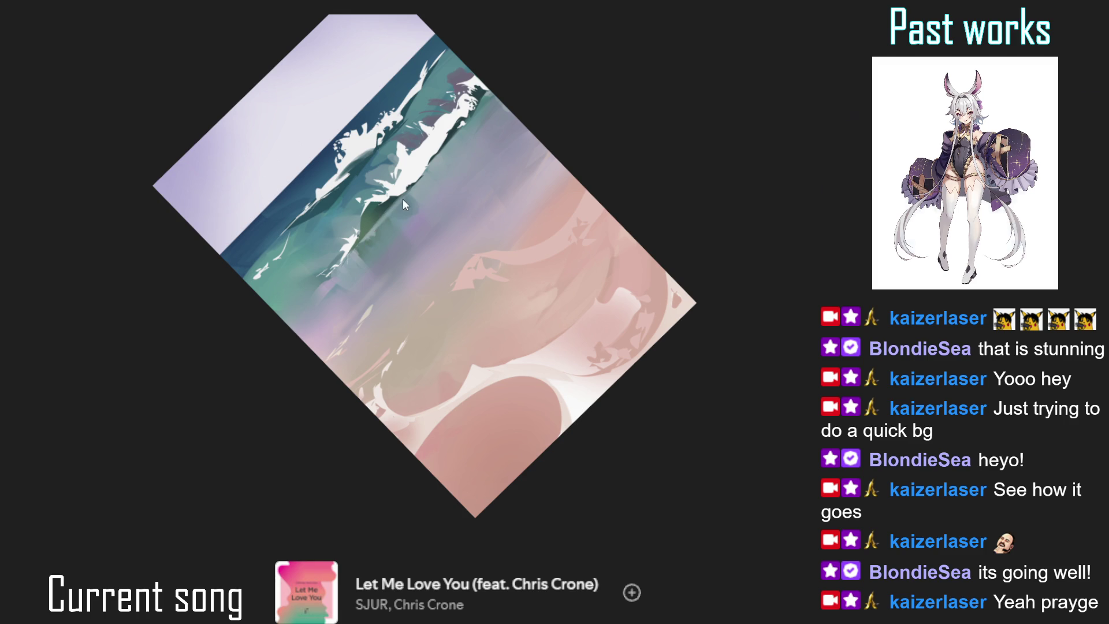
pyautogui.scroll(2, 440, 149)
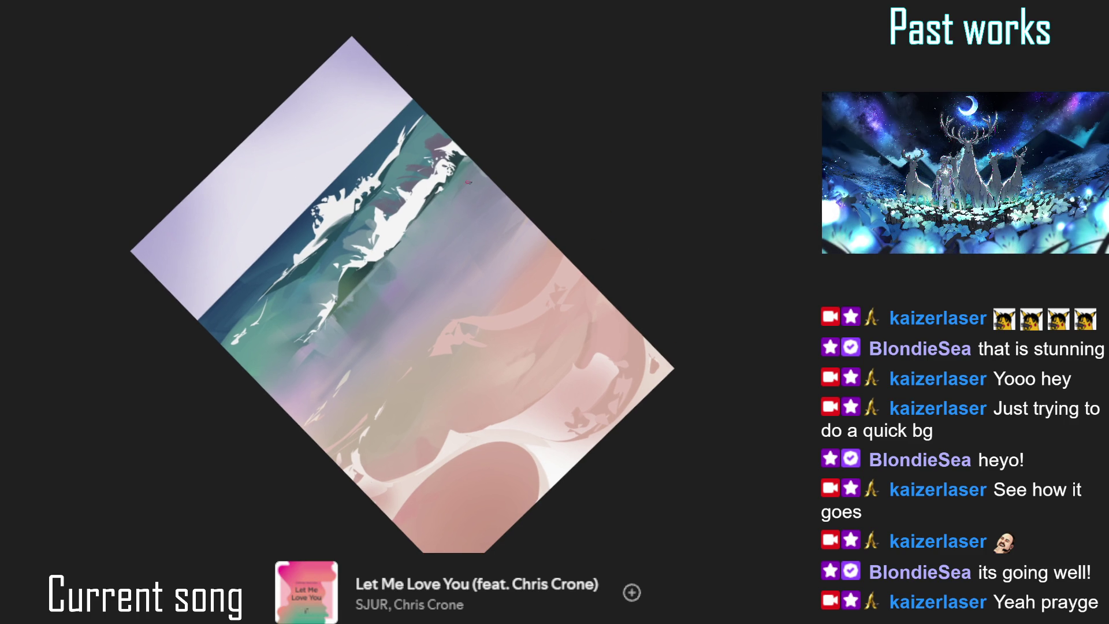
pyautogui.press('5')
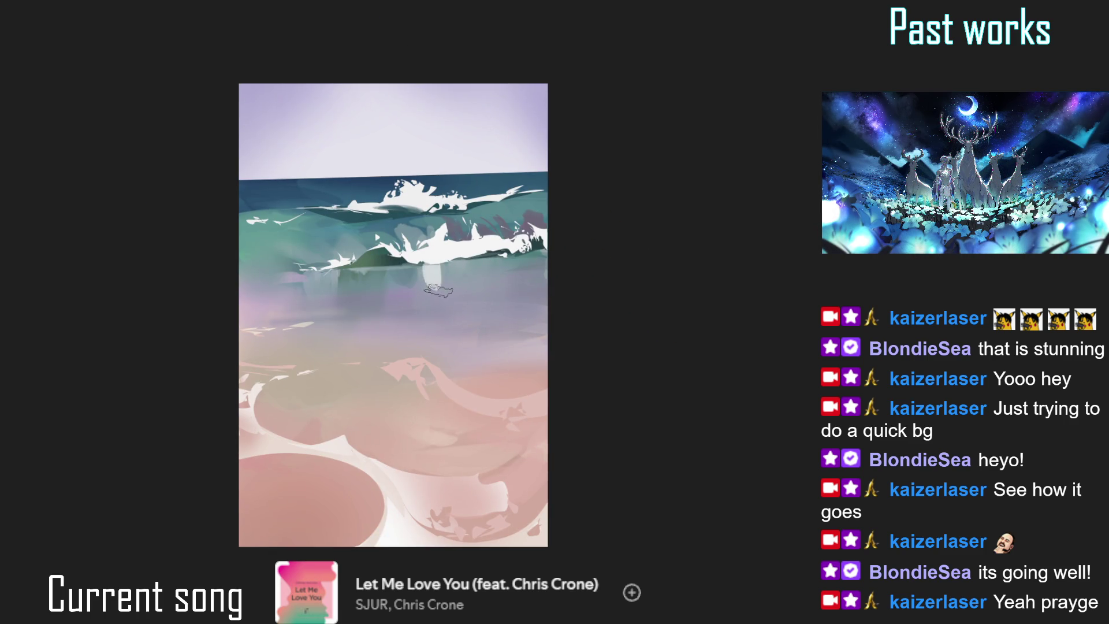
# - Try light reflection strokes under the front wave at different brush sizes, then undo them
pyautogui.moveTo(424, 292); pyautogui.dragTo(434, 270)
pyautogui.hotkey('ctrl', 'z')
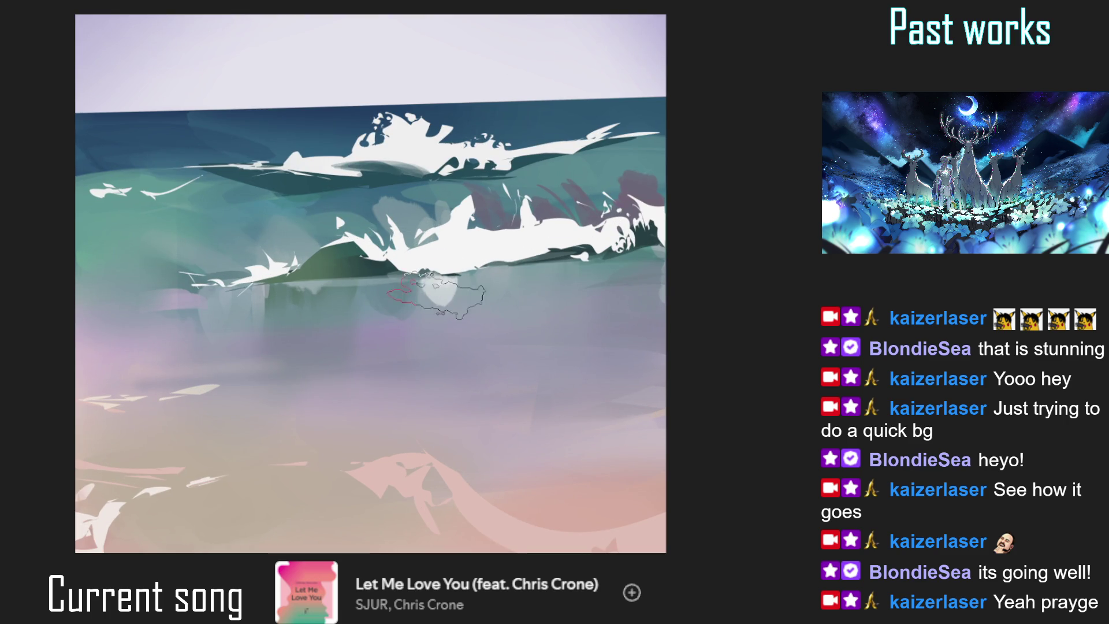
pyautogui.press('[')
pyautogui.press('[')
pyautogui.moveTo(455, 308); pyautogui.dragTo(454, 296)
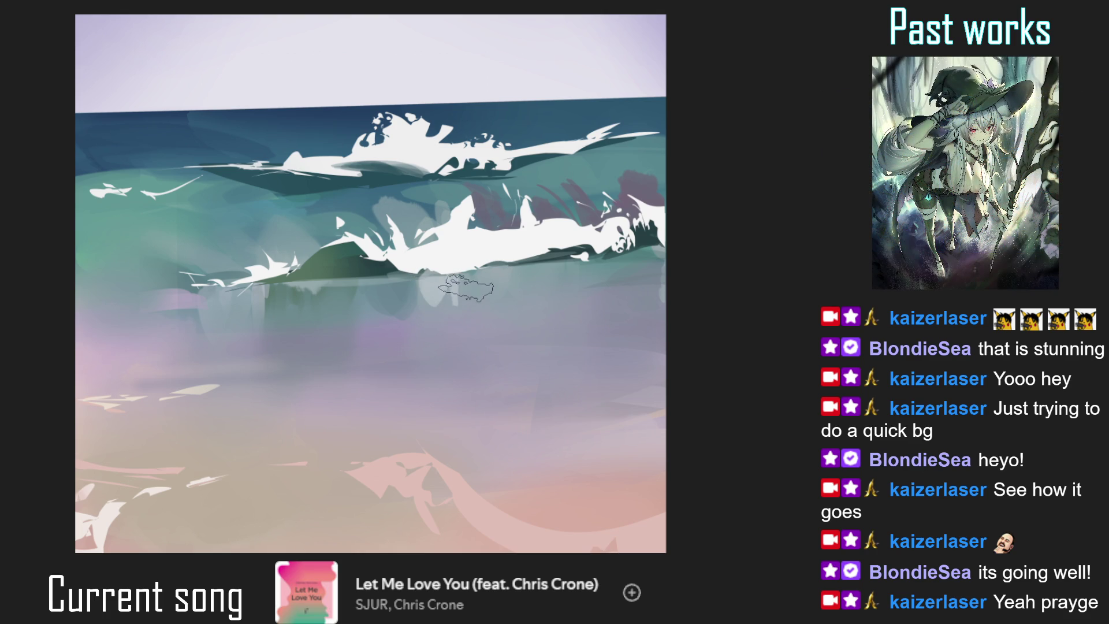
pyautogui.press(']')
pyautogui.press(']')
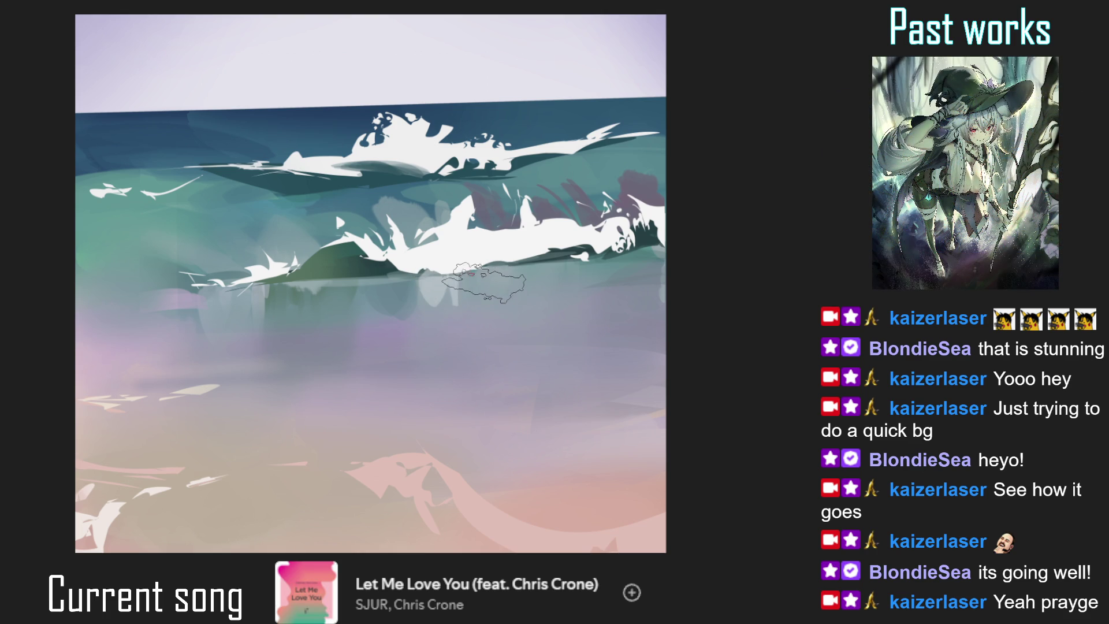
pyautogui.moveTo(488, 284)
pyautogui.mouseDown()
pyautogui.moveTo(503, 303)
pyautogui.moveTo(516, 295)
pyautogui.moveTo(502, 306)
pyautogui.moveTo(531, 288)
pyautogui.mouseUp()
pyautogui.hotkey('ctrl', 'z')
pyautogui.hotkey('ctrl', 'z')
pyautogui.hotkey('ctrl', 'z')
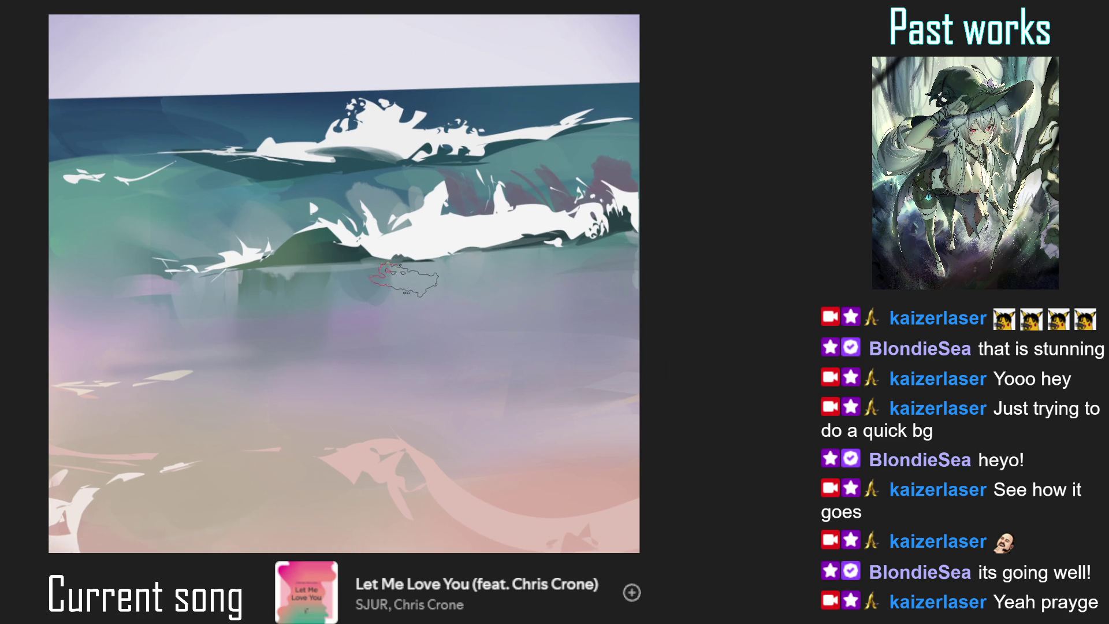
# - Lasso-select the area beneath the front wave and shade it soft grey with a small brush
pyautogui.moveTo(392, 264)
pyautogui.mouseDown()
pyautogui.moveTo(398, 295)
pyautogui.moveTo(462, 300)
pyautogui.moveTo(569, 273)
pyautogui.moveTo(564, 247)
pyautogui.moveTo(523, 245)
pyautogui.moveTo(411, 257)
pyautogui.moveTo(411, 274)
pyautogui.moveTo(508, 225)
pyautogui.moveTo(541, 273)
pyautogui.mouseUp()
pyautogui.press('[')
pyautogui.press('[')
pyautogui.press('[')
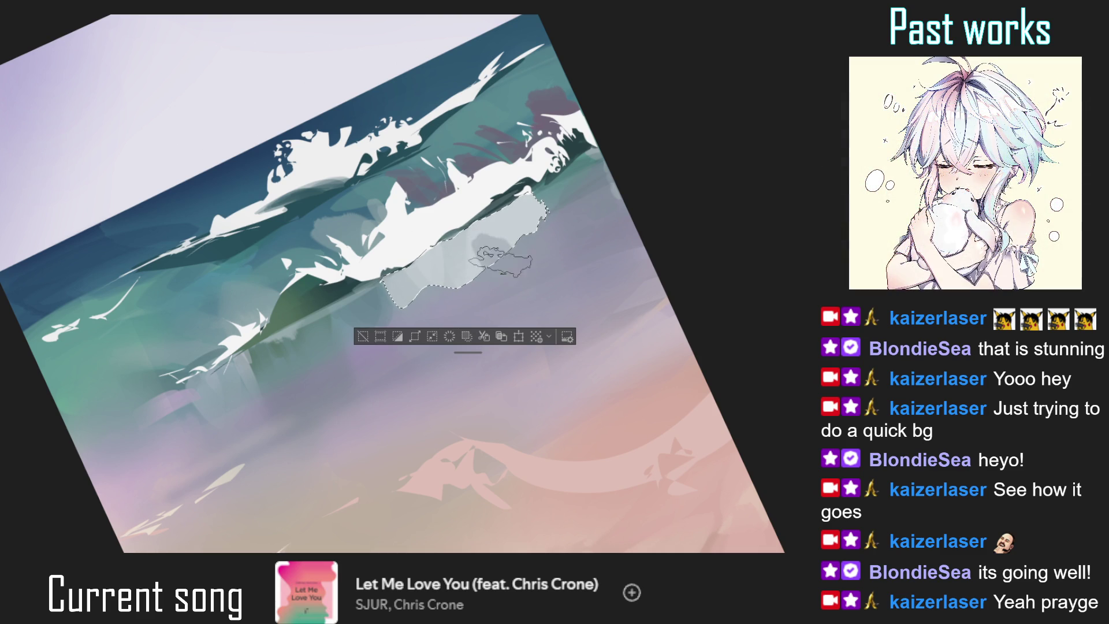
pyautogui.moveTo(514, 284)
pyautogui.mouseDown()
pyautogui.moveTo(503, 260)
pyautogui.moveTo(534, 245)
pyautogui.moveTo(546, 223)
pyautogui.moveTo(465, 294)
pyautogui.moveTo(532, 258)
pyautogui.moveTo(465, 309)
pyautogui.moveTo(494, 271)
pyautogui.moveTo(463, 308)
pyautogui.mouseUp()
pyautogui.hotkey('ctrl', 'd')
pyautogui.hotkey('ctrl', '0')
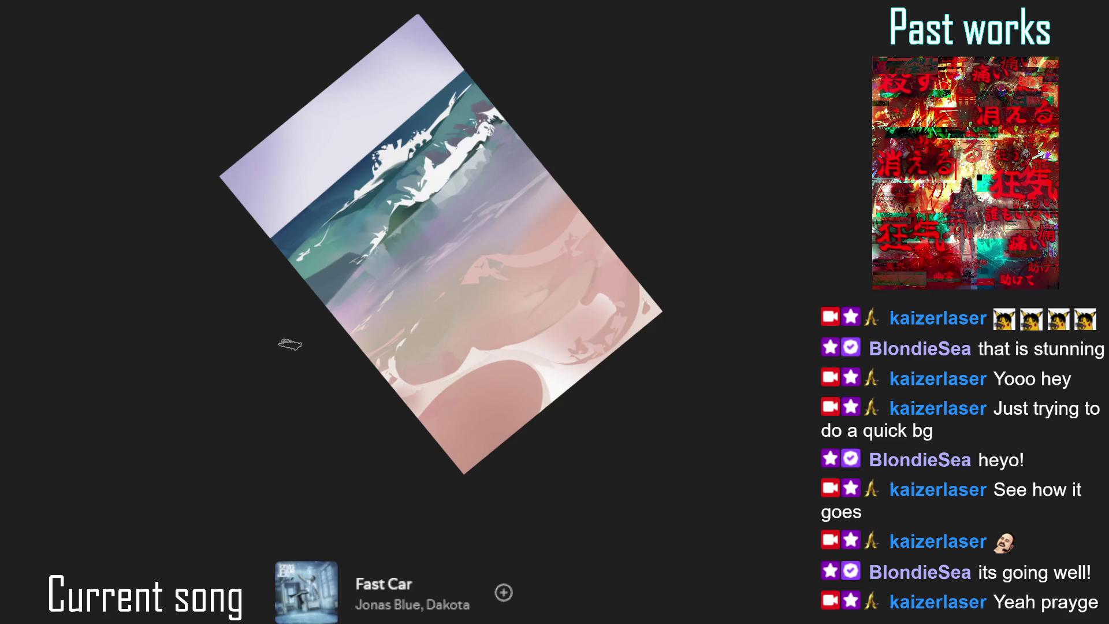
pyautogui.hotkey('ctrl', '+')
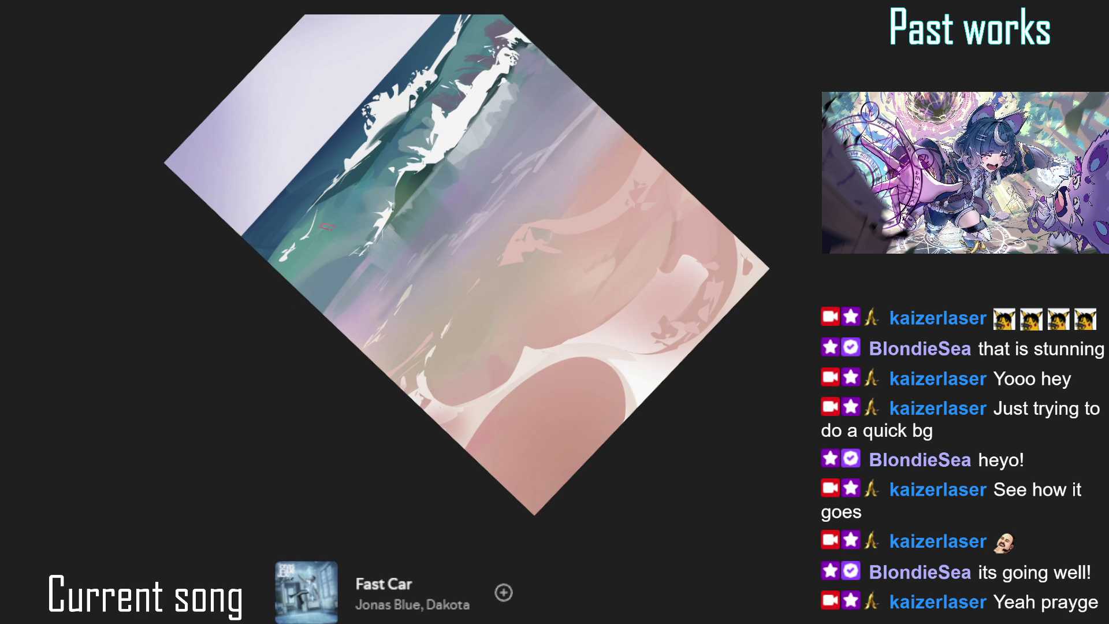
pyautogui.keyDown('alt'); pyautogui.click(345, 196); pyautogui.keyUp('alt')
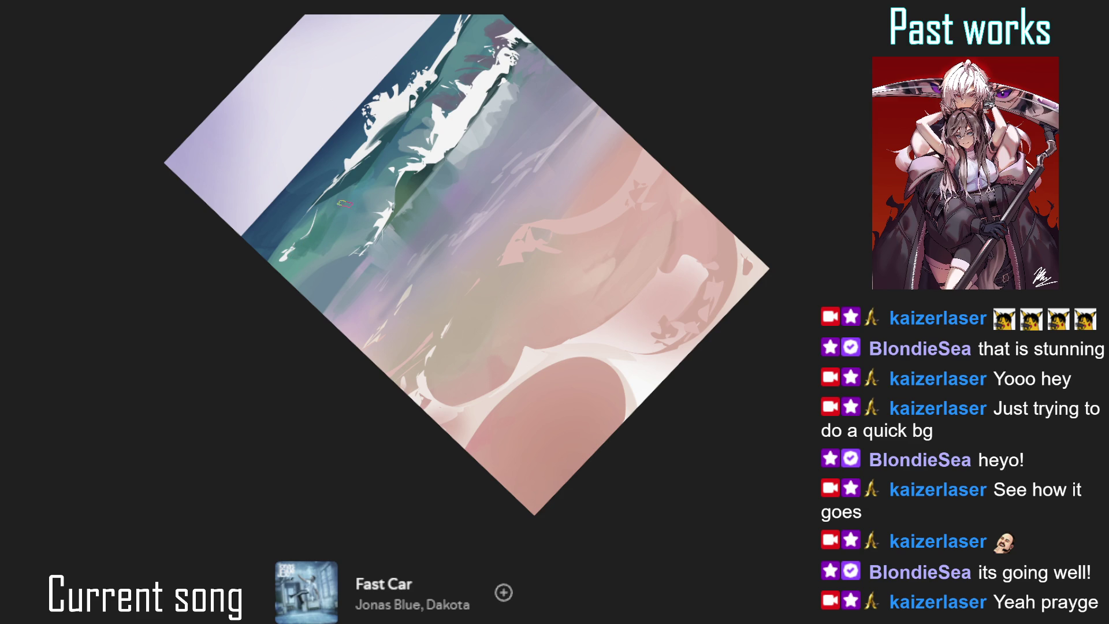
pyautogui.press('5')
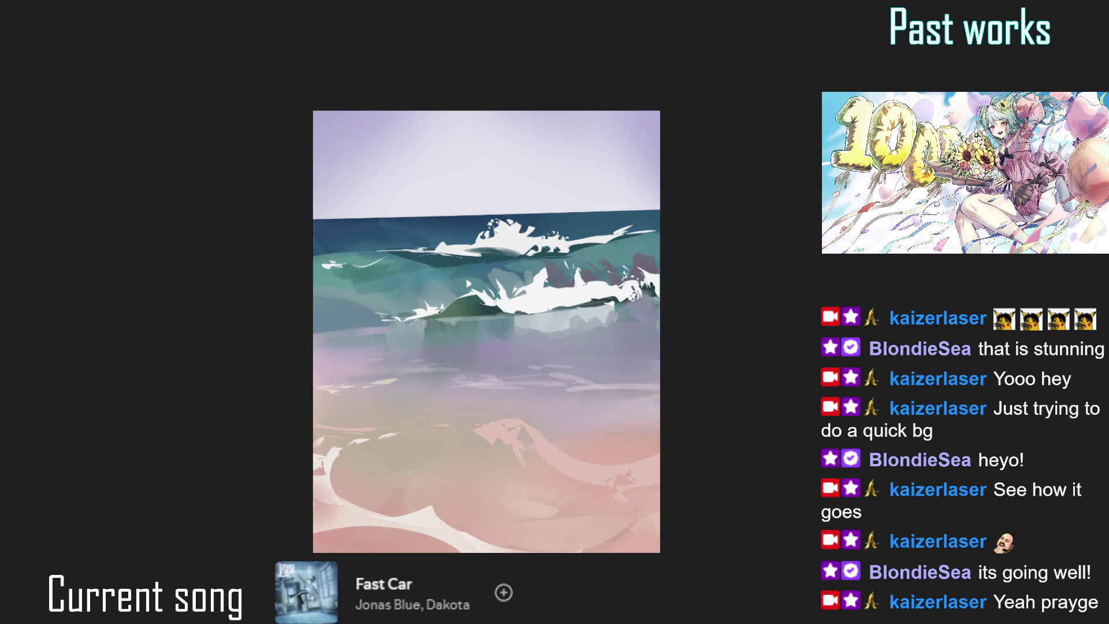
pyautogui.scroll(2, 486, 331)
pyautogui.moveTo(520, 231); pyautogui.dragTo(482, 164)
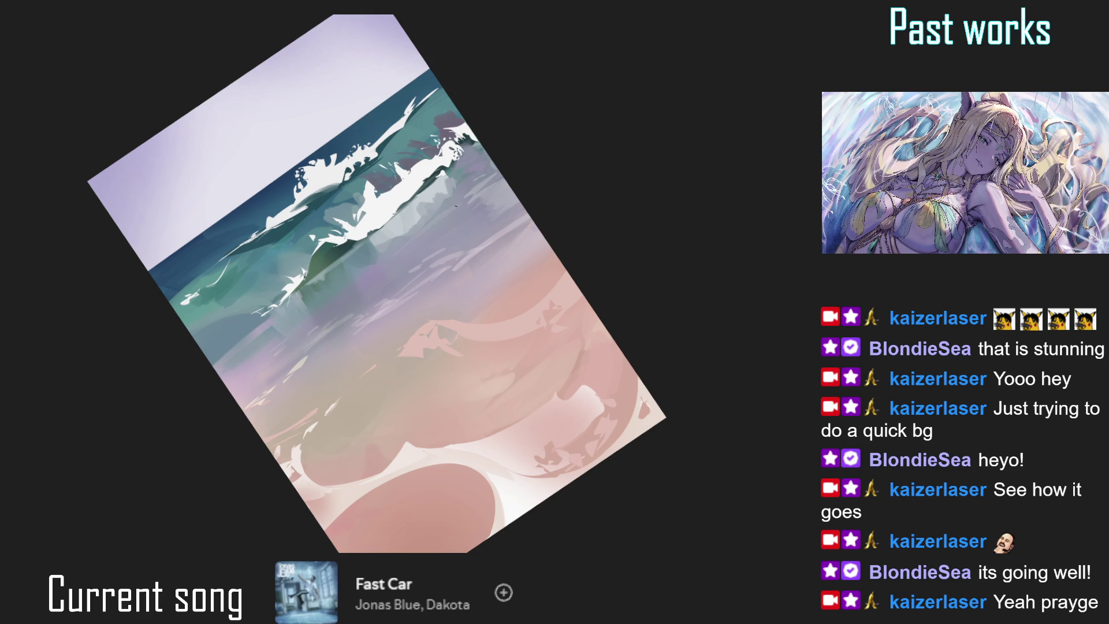
pyautogui.scroll(-3, 411, 228)
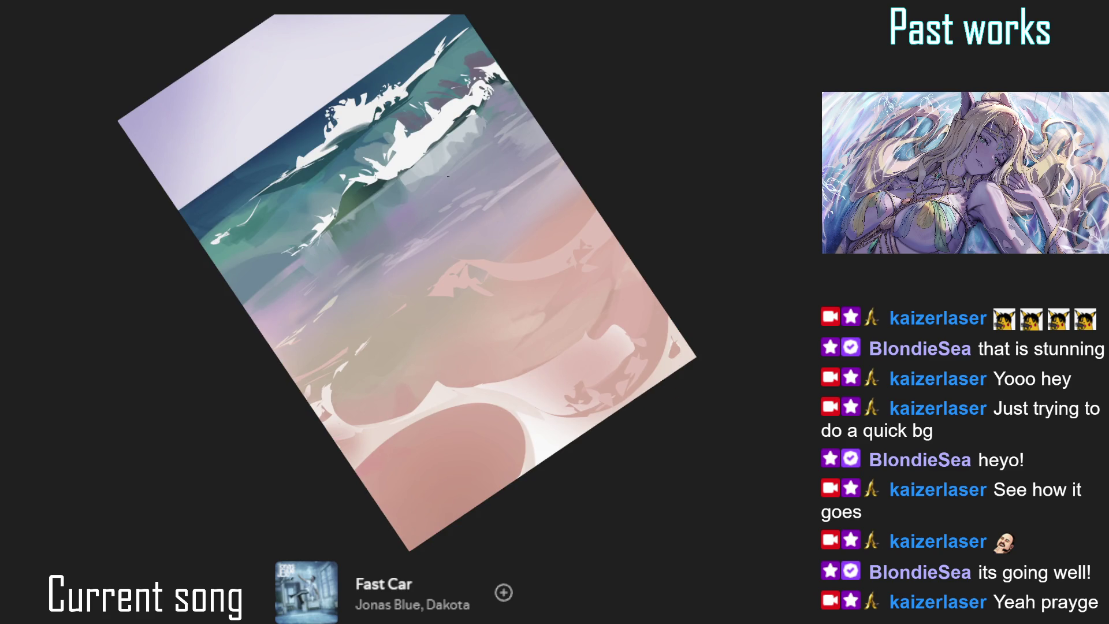
pyautogui.press('4')
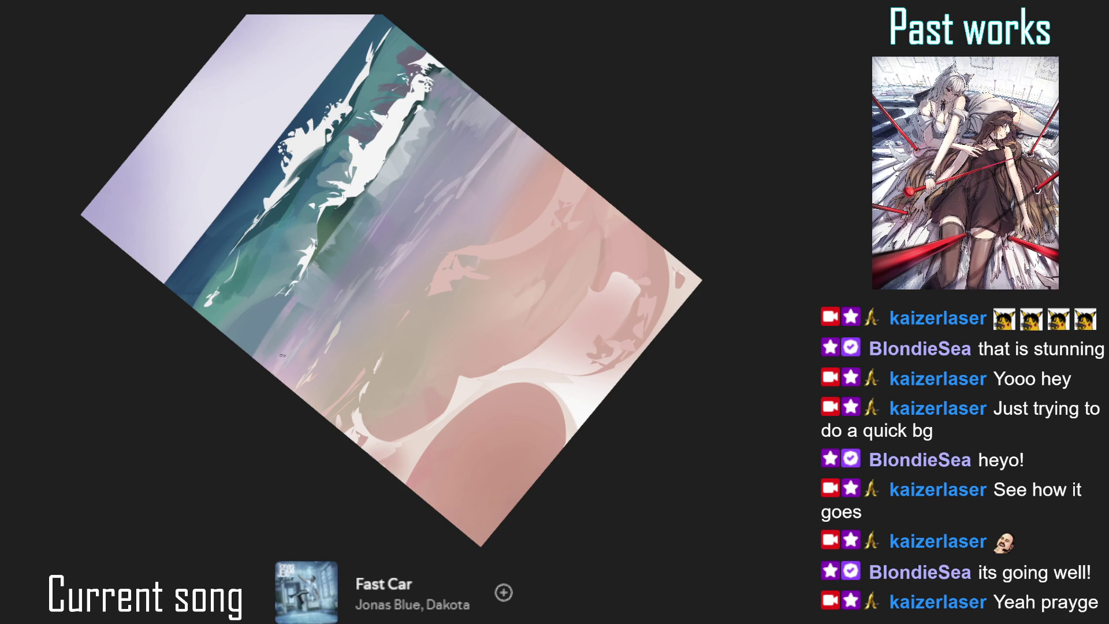
pyautogui.press(']')
pyautogui.press(']')
pyautogui.press(']')
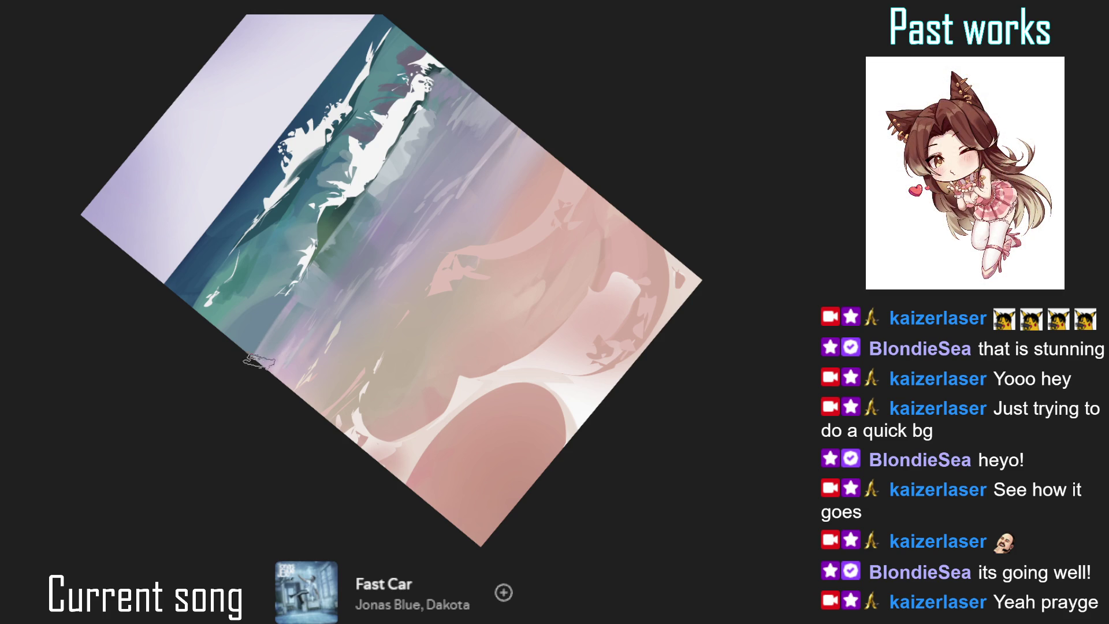
pyautogui.press('[')
pyautogui.press('[')
pyautogui.press('[')
pyautogui.press('5')
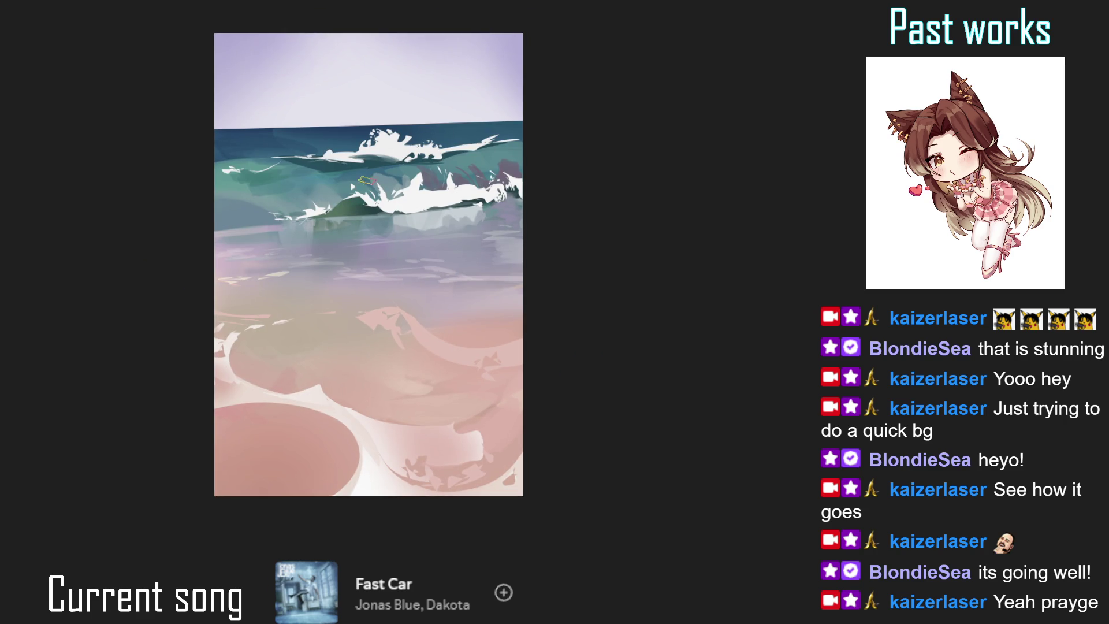
pyautogui.moveTo(280, 349)
pyautogui.mouseDown()
pyautogui.moveTo(382, 315)
pyautogui.moveTo(446, 184)
pyautogui.mouseUp()
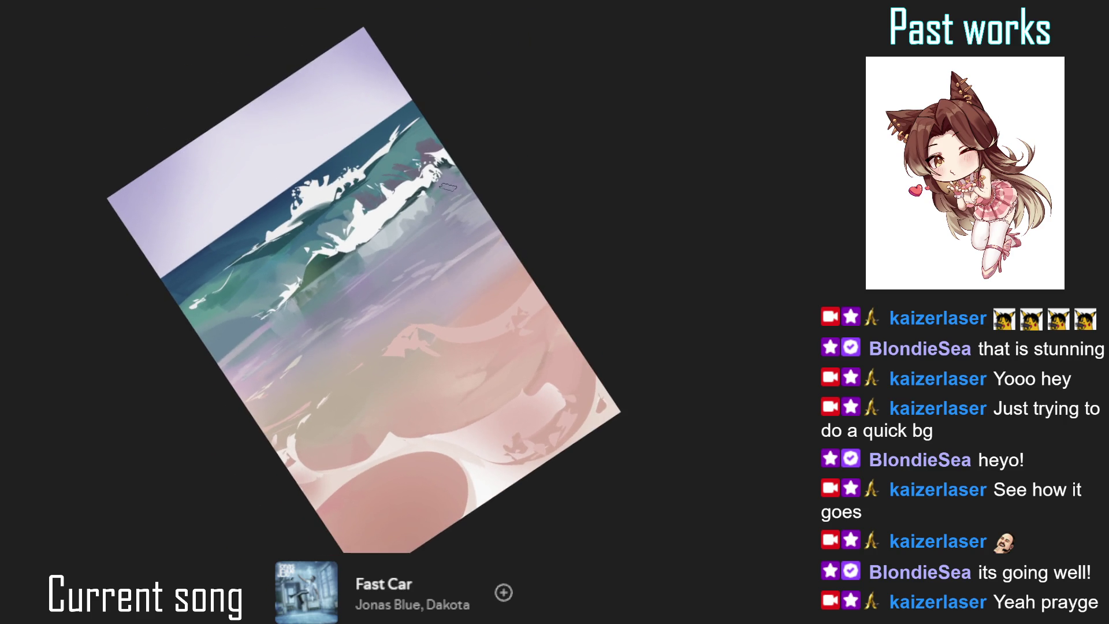
pyautogui.scroll(2, 445, 184)
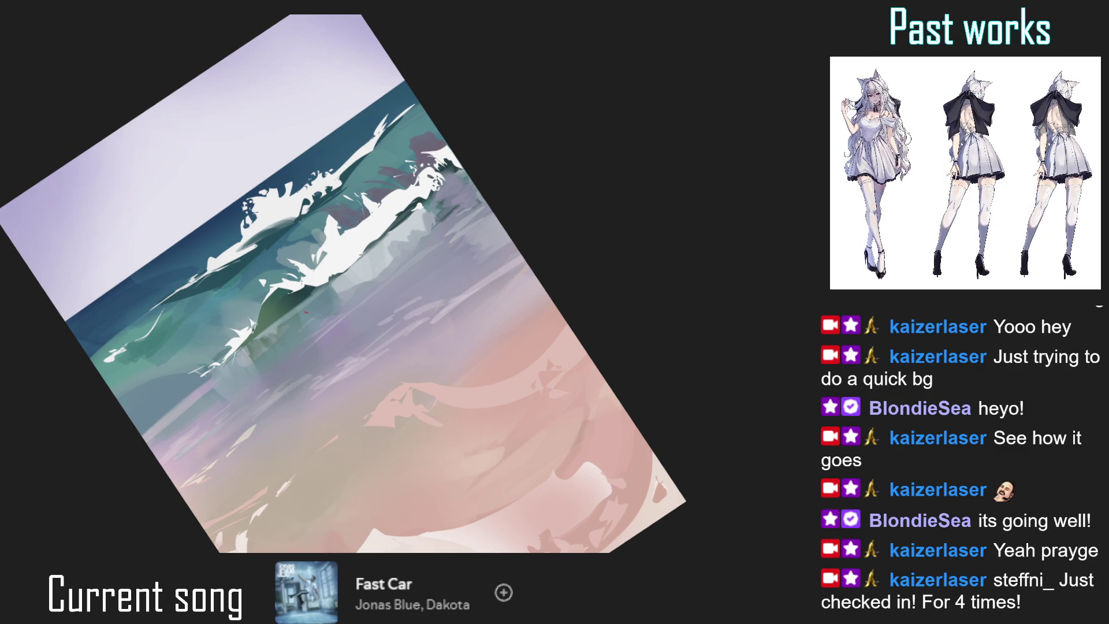
pyautogui.hotkey('ctrl', '0')
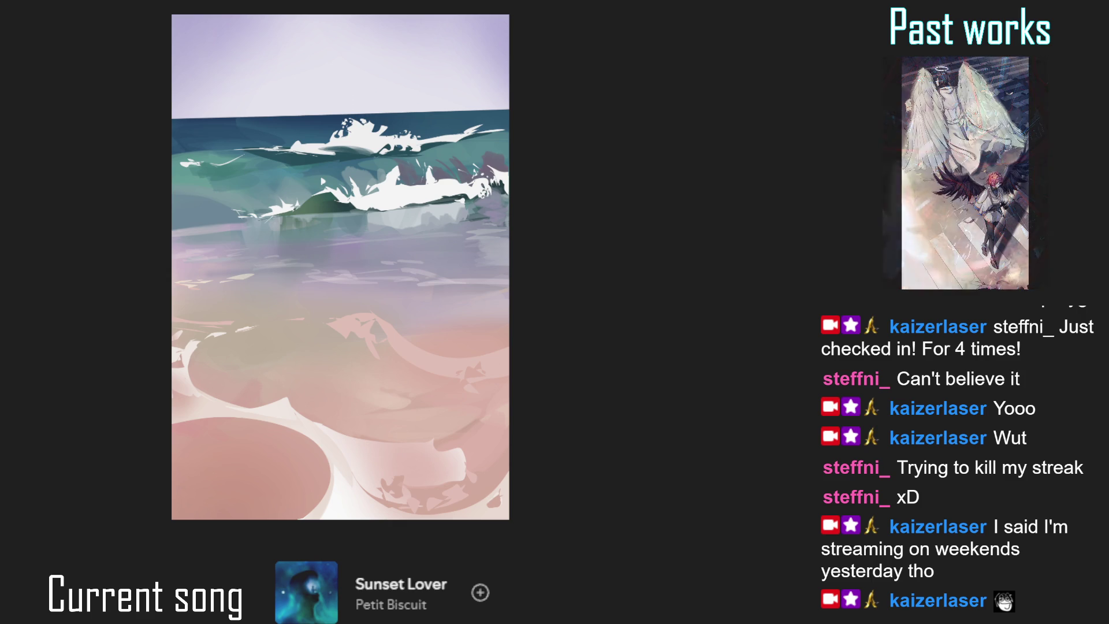
# - Sample a colour, then fill a pinkish-white band on the sand, reshape it with pink, and add a thin stroke
pyautogui.moveTo(418, 363)
pyautogui.mouseDown()
pyautogui.moveTo(432, 359)
pyautogui.moveTo(434, 371)
pyautogui.mouseUp()
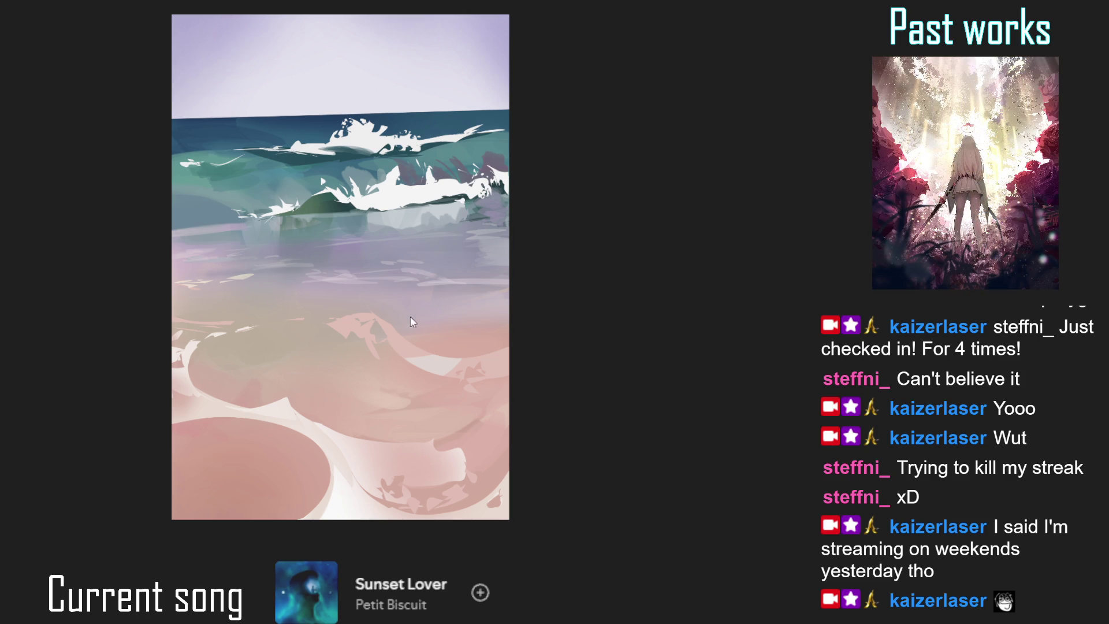
pyautogui.moveTo(460, 374)
pyautogui.mouseDown()
pyautogui.moveTo(386, 345)
pyautogui.moveTo(549, 335)
pyautogui.moveTo(510, 362)
pyautogui.mouseUp()
pyautogui.moveTo(437, 349)
pyautogui.mouseDown()
pyautogui.moveTo(404, 370)
pyautogui.moveTo(546, 357)
pyautogui.moveTo(509, 347)
pyautogui.mouseUp()
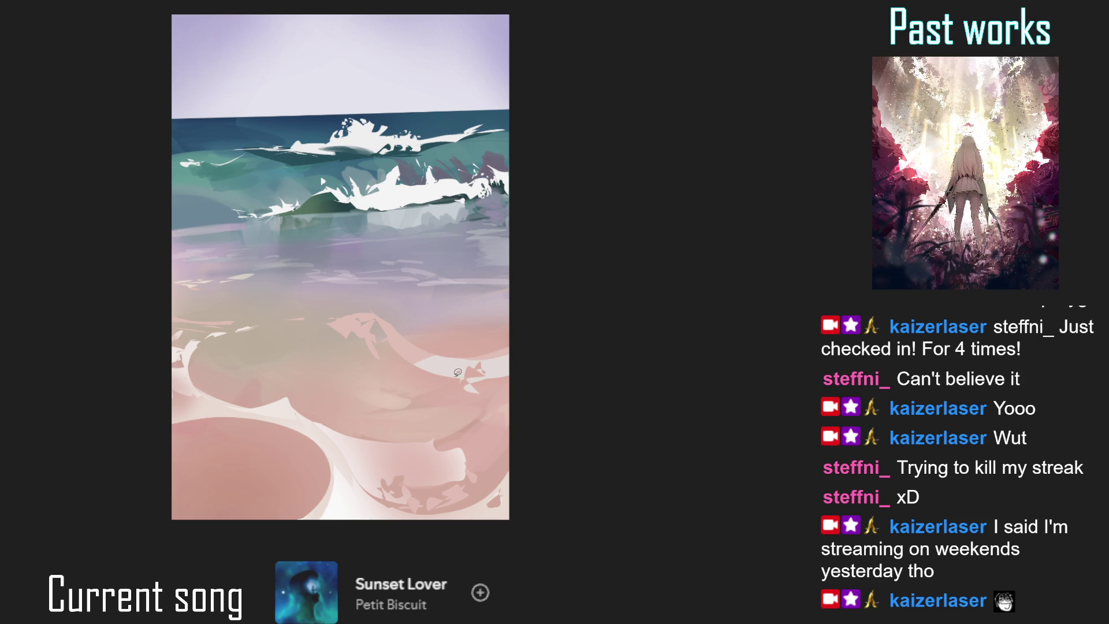
pyautogui.moveTo(411, 350)
pyautogui.mouseDown()
pyautogui.moveTo(376, 354)
pyautogui.moveTo(537, 385)
pyautogui.mouseUp()
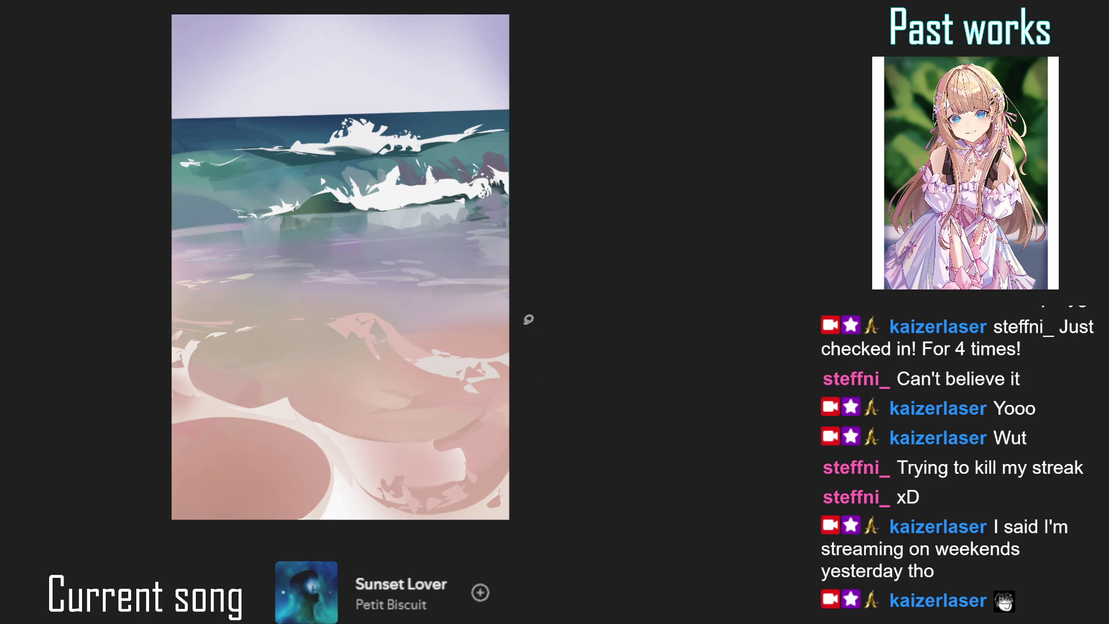
pyautogui.moveTo(485, 321)
pyautogui.mouseDown()
pyautogui.moveTo(442, 331)
pyautogui.moveTo(490, 321)
pyautogui.mouseUp()
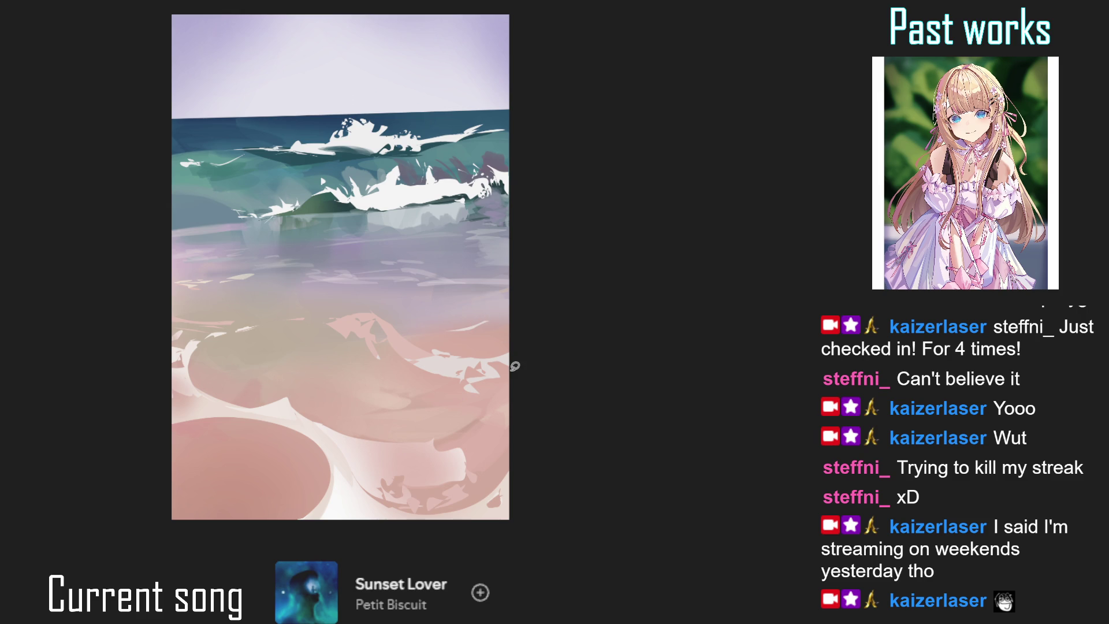
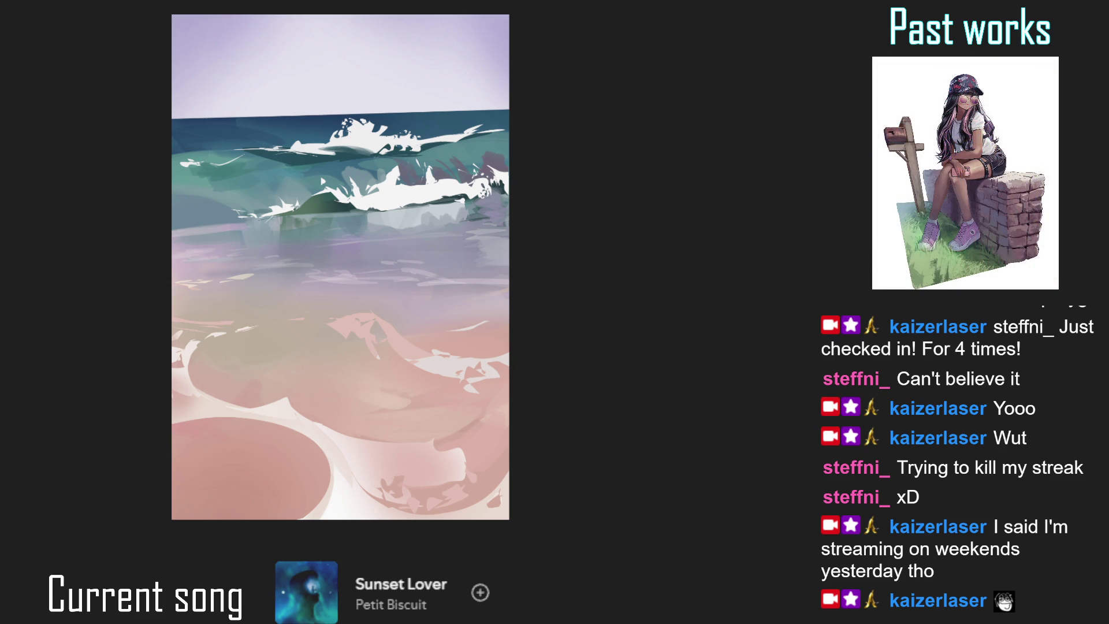
# - Zoom in on the wet sand, try and undo a white foam streak, then paint a thin curved stroke
pyautogui.moveTo(474, 222); pyautogui.dragTo(546, 196)
pyautogui.click(552, 292)
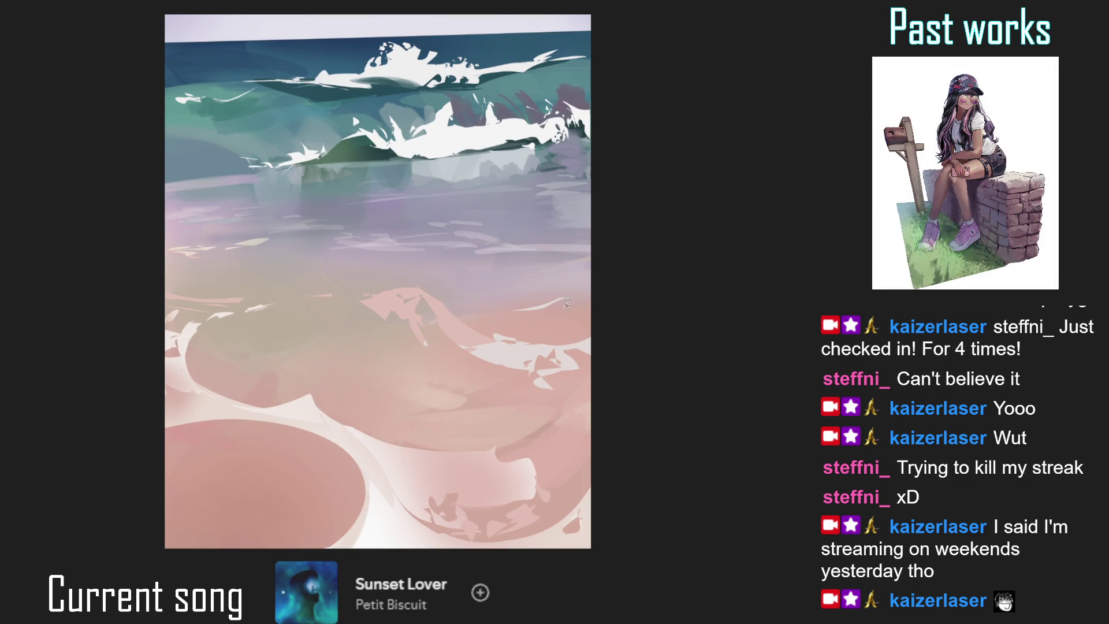
pyautogui.moveTo(543, 307); pyautogui.dragTo(578, 317)
pyautogui.hotkey('ctrl', 'z')
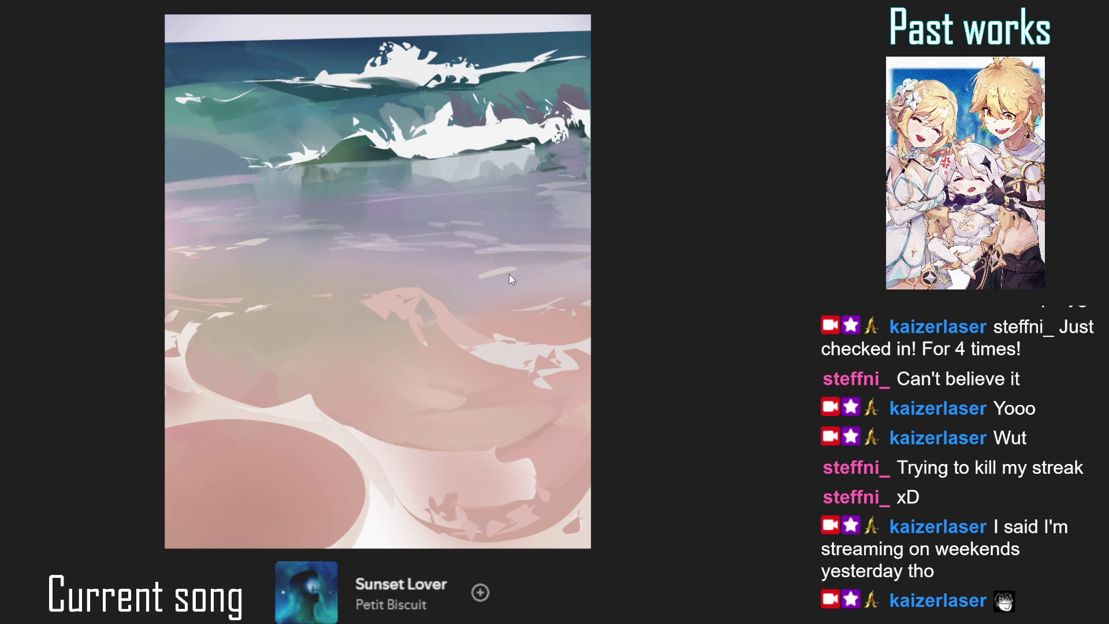
pyautogui.moveTo(520, 267)
pyautogui.mouseDown()
pyautogui.moveTo(484, 272)
pyautogui.moveTo(513, 309)
pyautogui.moveTo(498, 269)
pyautogui.moveTo(451, 275)
pyautogui.moveTo(478, 274)
pyautogui.moveTo(487, 295)
pyautogui.moveTo(477, 294)
pyautogui.moveTo(483, 286)
pyautogui.moveTo(478, 294)
pyautogui.moveTo(500, 302)
pyautogui.moveTo(485, 282)
pyautogui.mouseUp()
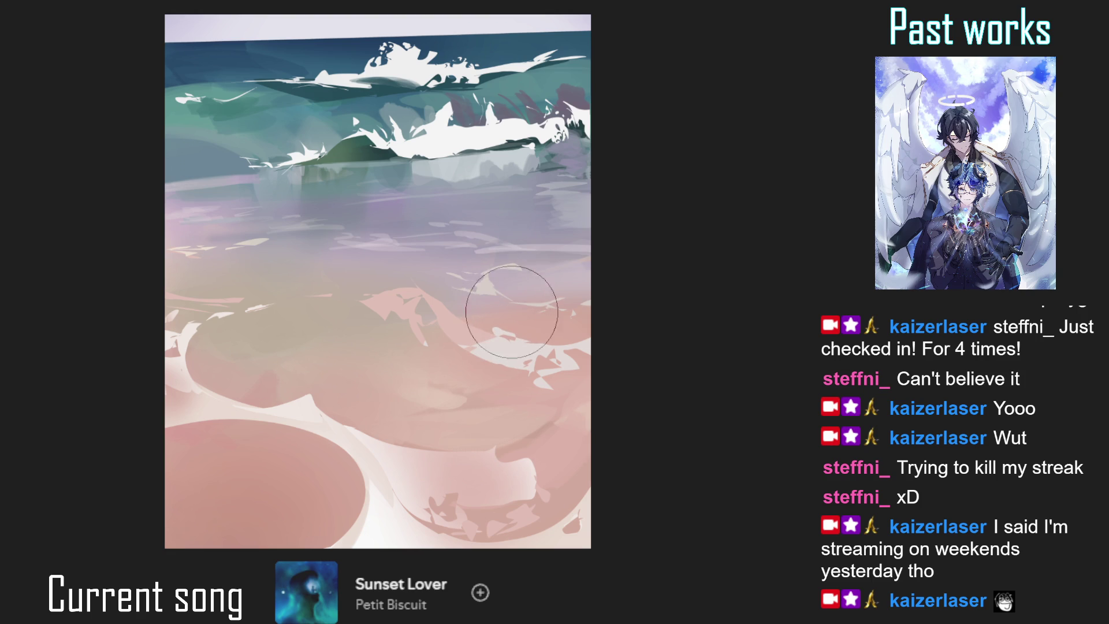
# - Fine-tune the brush size and rotate the canvas view about 35° clockwise
pyautogui.press(']')
pyautogui.press(']')
pyautogui.press('[')
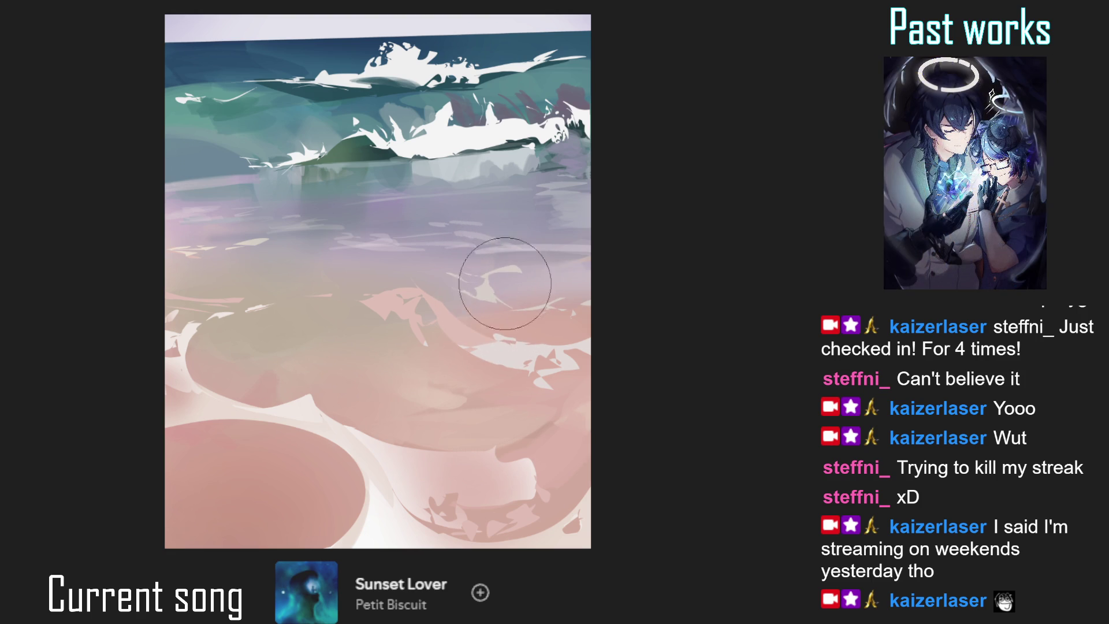
pyautogui.hotkey('ctrl', '-')
pyautogui.moveTo(483, 223)
pyautogui.mouseDown()
pyautogui.moveTo(449, 428)
pyautogui.moveTo(486, 200)
pyautogui.mouseUp()
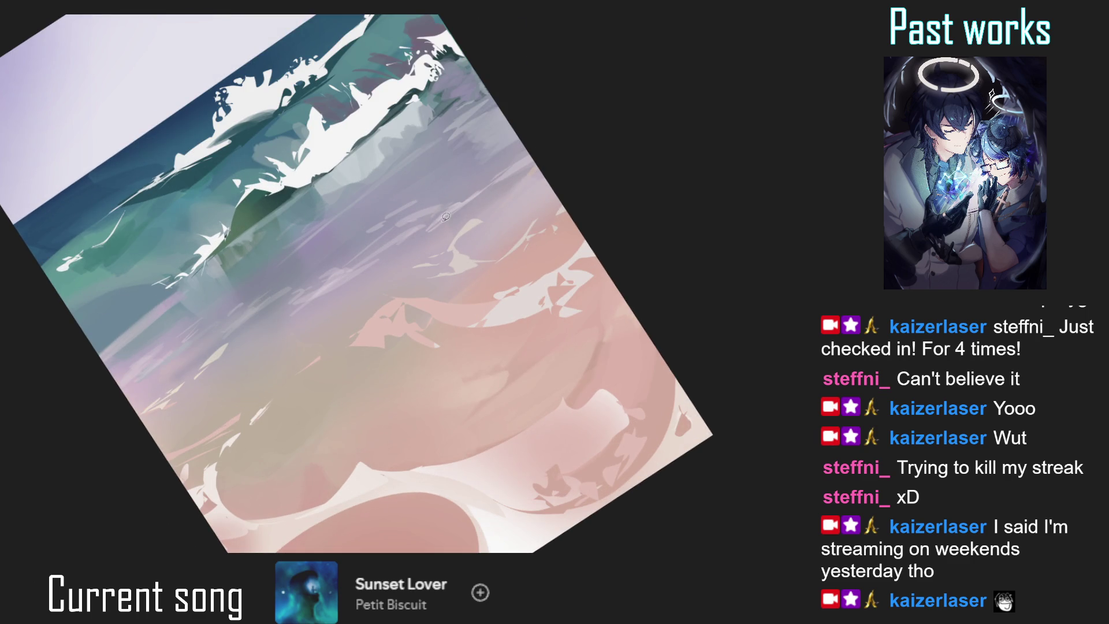
# - Lasso a small area of sand, undo a trial dark stroke, and reset the canvas view upright
pyautogui.moveTo(459, 210)
pyautogui.mouseDown()
pyautogui.moveTo(433, 225)
pyautogui.moveTo(468, 213)
pyautogui.mouseUp()
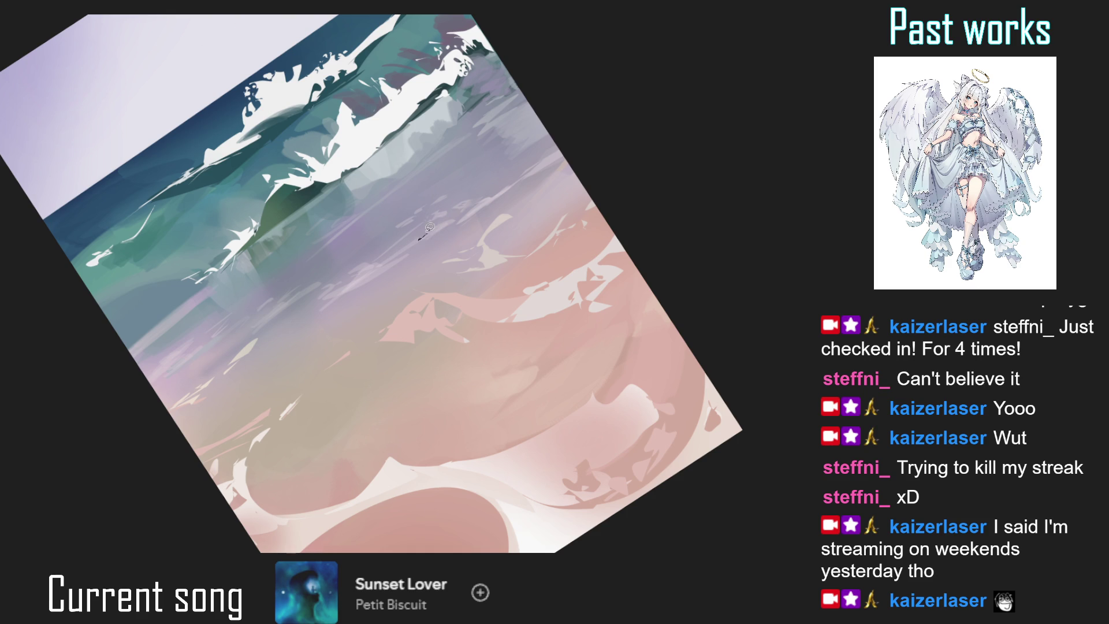
pyautogui.moveTo(393, 264); pyautogui.dragTo(360, 286)
pyautogui.hotkey('ctrl', 'z')
pyautogui.press('5')
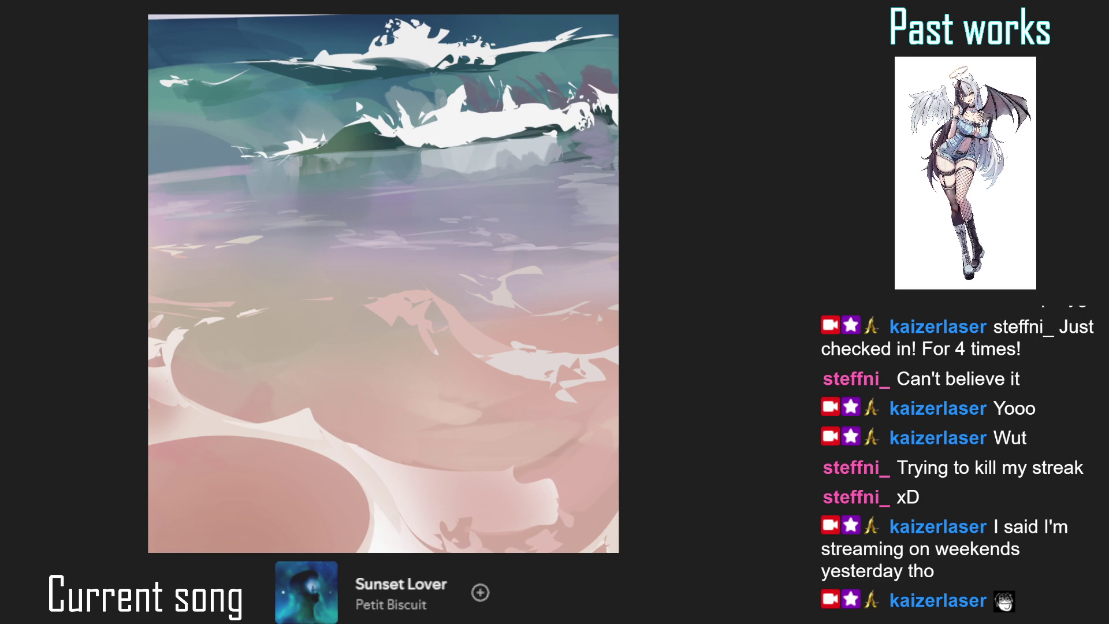
# - Paint a dark grey curved band on the sand and lay lavender over it
pyautogui.moveTo(489, 314); pyautogui.dragTo(410, 293)
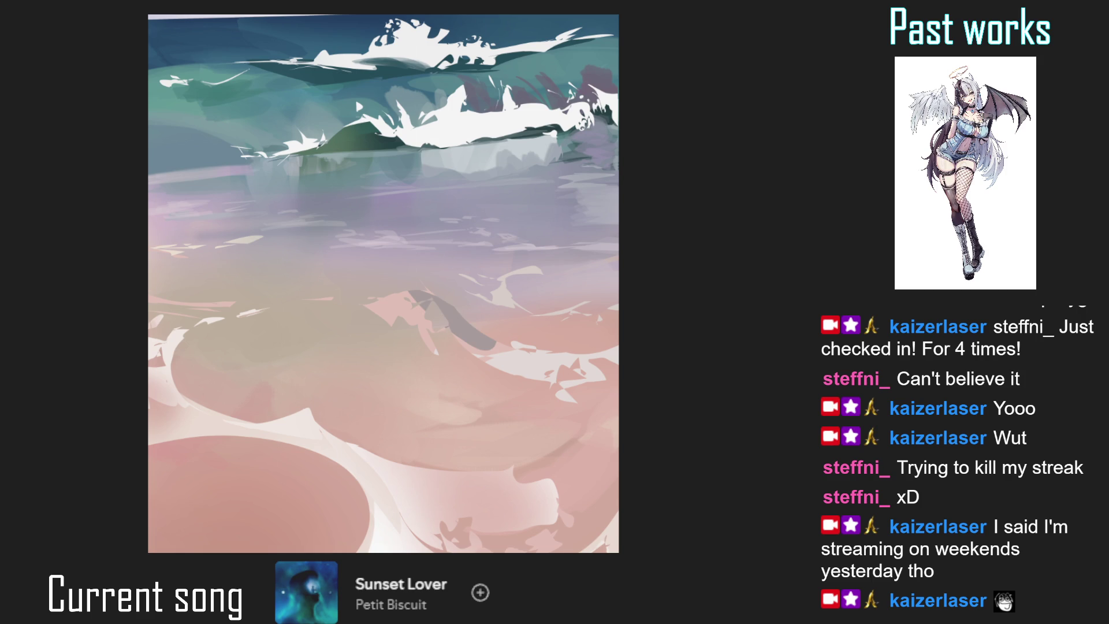
pyautogui.moveTo(410, 298); pyautogui.dragTo(523, 375)
pyautogui.hotkey('ctrl', 'z')
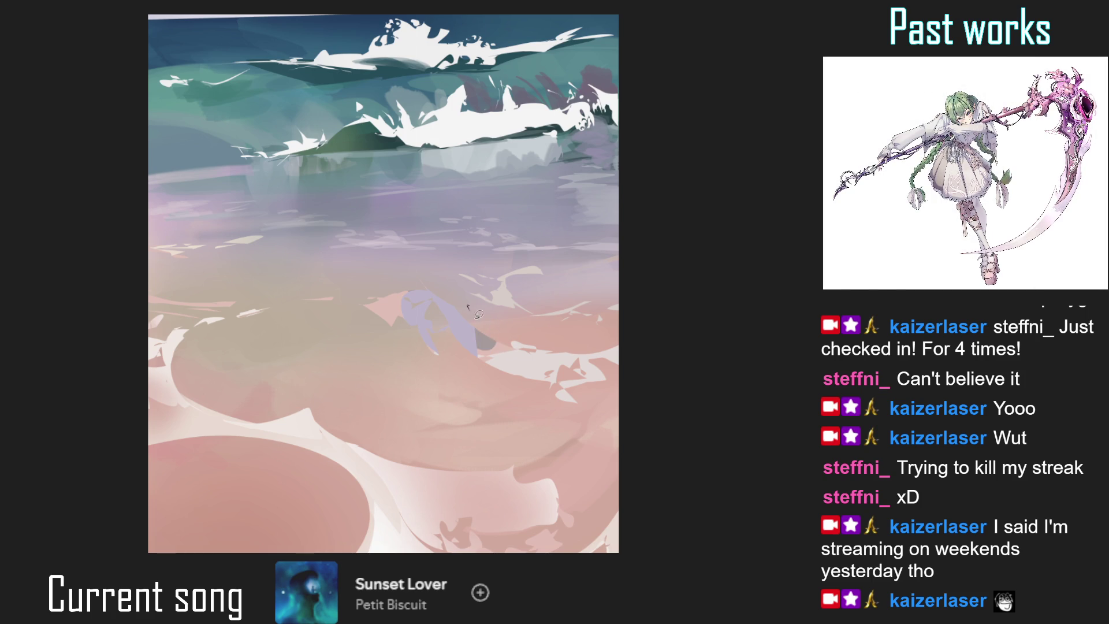
# - Extend the lavender shape over the salmon sand with a triangular patch, undoing a stray arc
pyautogui.moveTo(401, 297)
pyautogui.mouseDown()
pyautogui.moveTo(370, 309)
pyautogui.moveTo(407, 286)
pyautogui.moveTo(381, 273)
pyautogui.mouseUp()
pyautogui.hotkey('ctrl', 'z')
pyautogui.hotkey('ctrl', 'z')
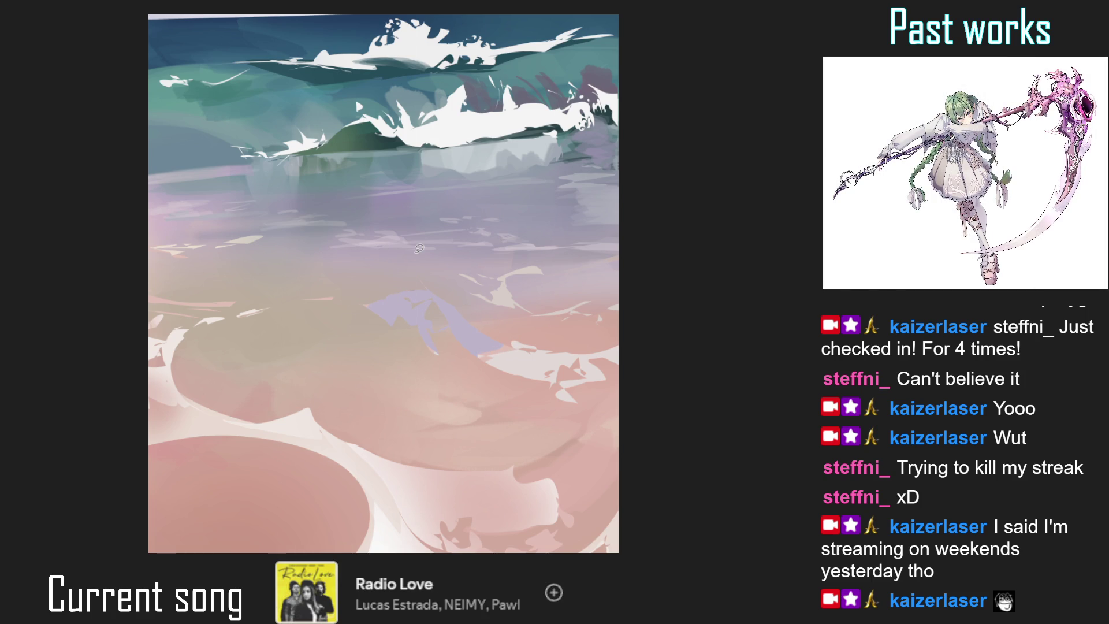
pyautogui.moveTo(401, 287)
pyautogui.mouseDown()
pyautogui.moveTo(416, 284)
pyautogui.moveTo(420, 266)
pyautogui.moveTo(414, 298)
pyautogui.moveTo(452, 292)
pyautogui.mouseUp()
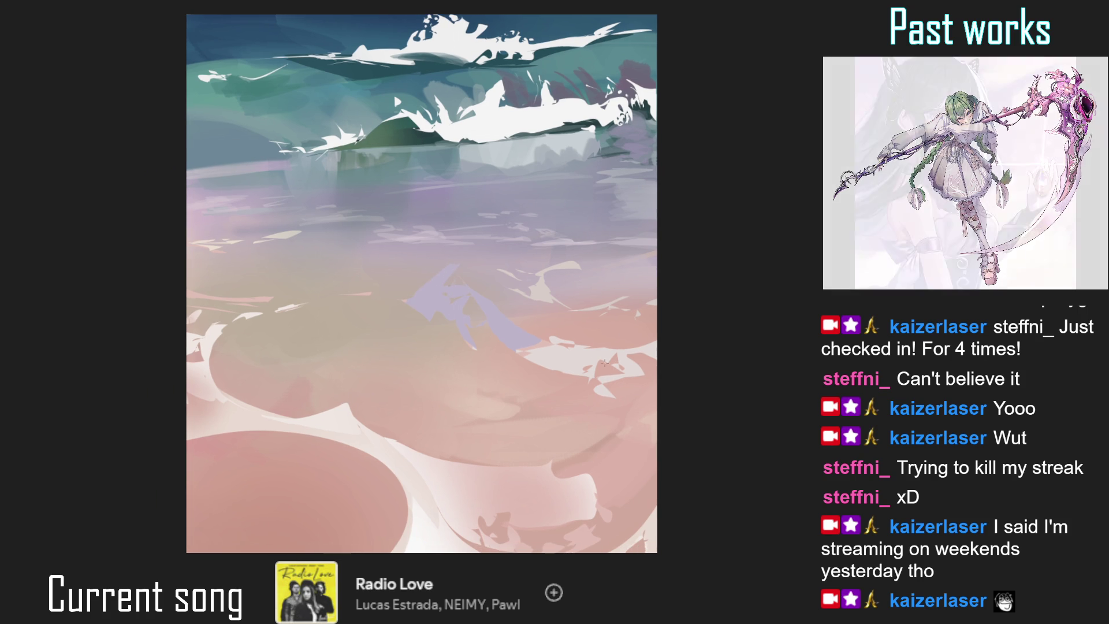
pyautogui.scroll(-3, 430, 262)
pyautogui.moveTo(431, 243); pyautogui.dragTo(440, 139)
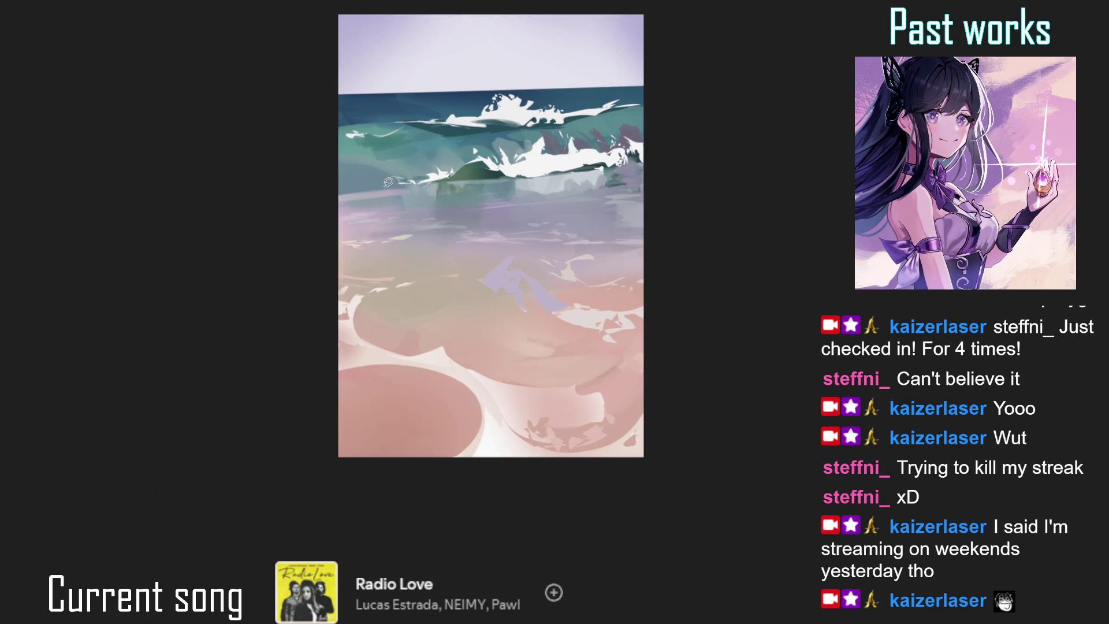
# - Try and reset a counter-clockwise rotation, adjust brush size, then rotate the view about 42° counter-clockwise
pyautogui.press('4')
pyautogui.press('4')
pyautogui.press('4')
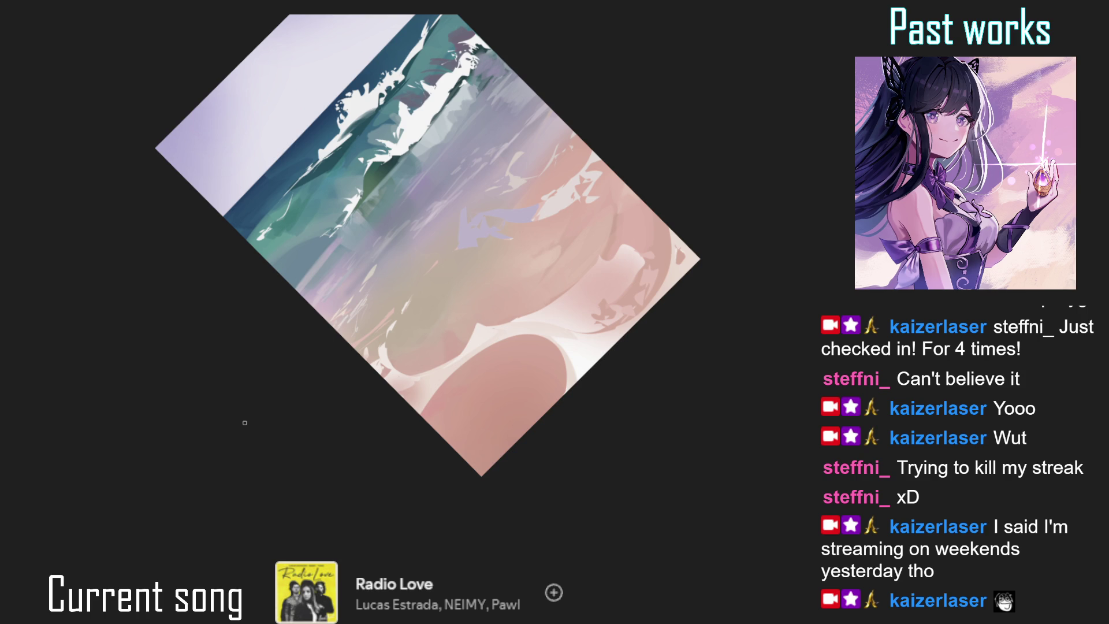
pyautogui.press('5')
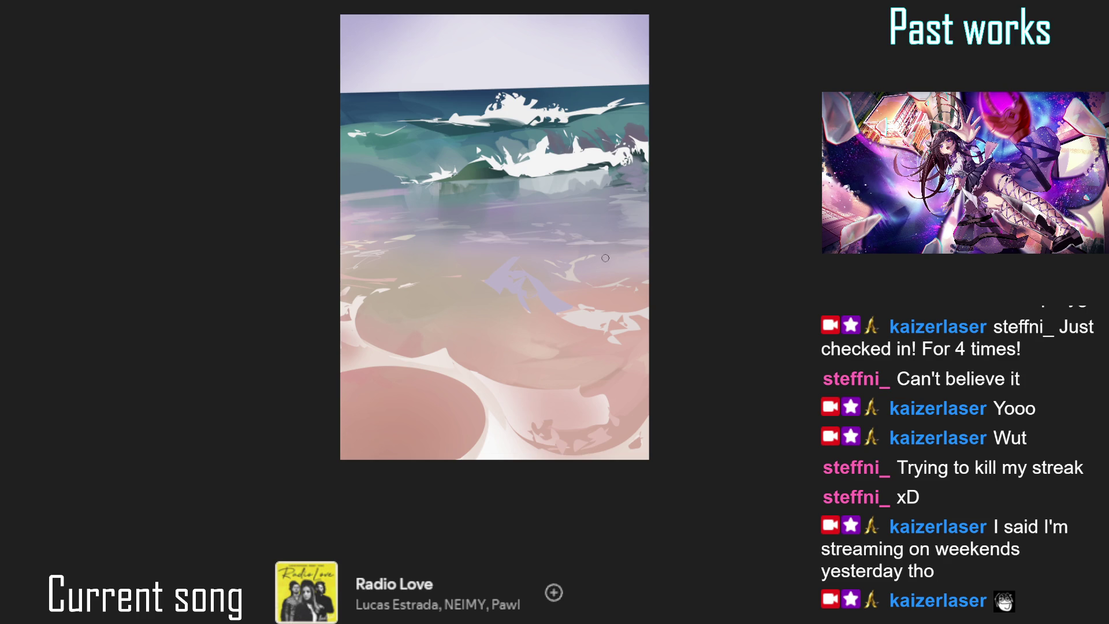
pyautogui.press(']')
pyautogui.press(']')
pyautogui.press(']')
pyautogui.press('[')
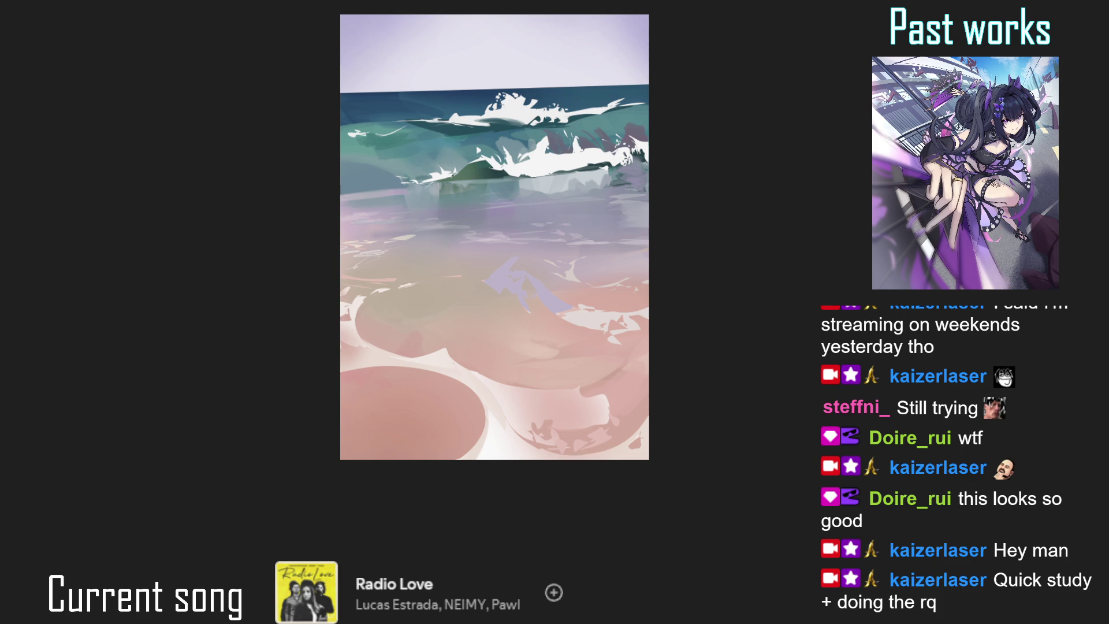
pyautogui.moveTo(631, 246); pyautogui.dragTo(513, 131)
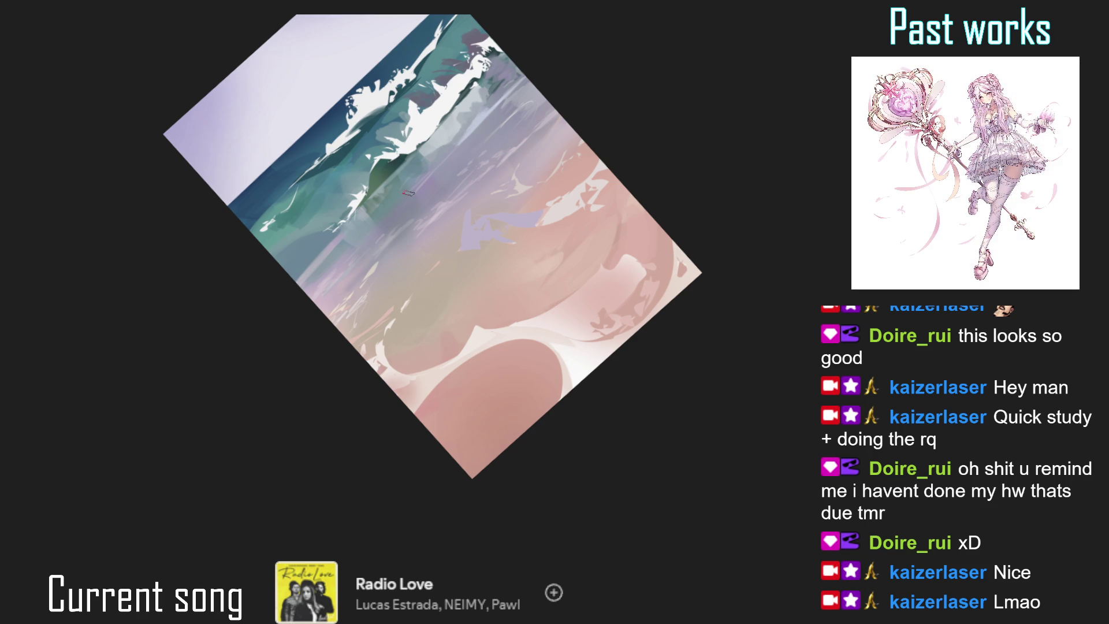
pyautogui.scroll(1, 468, 111)
pyautogui.scroll(-2, 451, 188)
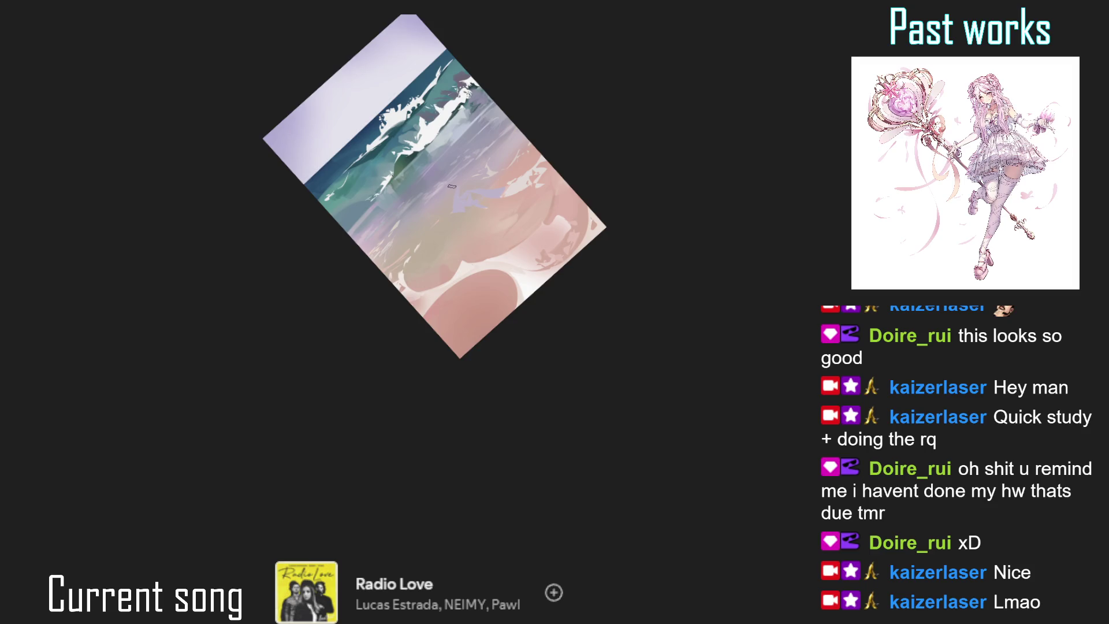
pyautogui.scroll(1, 478, 113)
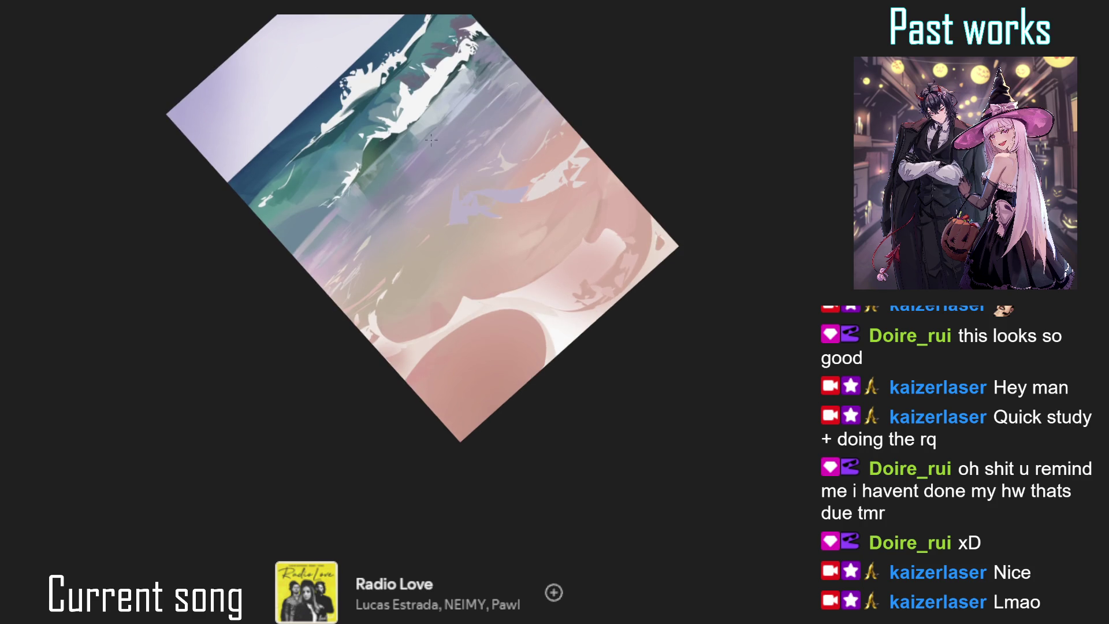
pyautogui.moveTo(310, 265); pyautogui.dragTo(289, 270)
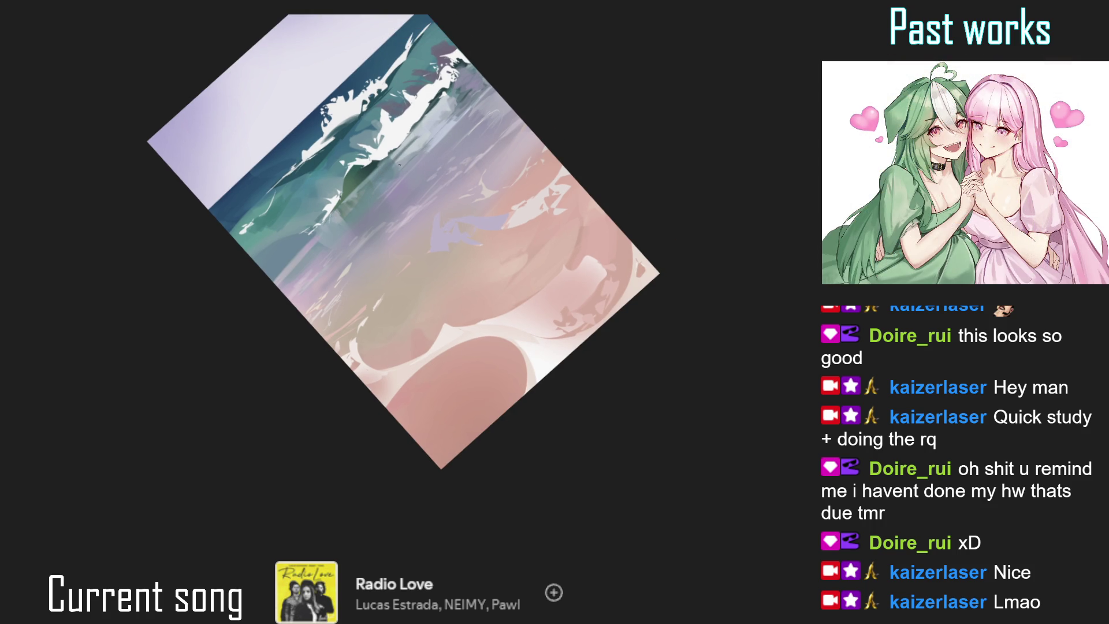
pyautogui.moveTo(394, 169); pyautogui.dragTo(419, 137)
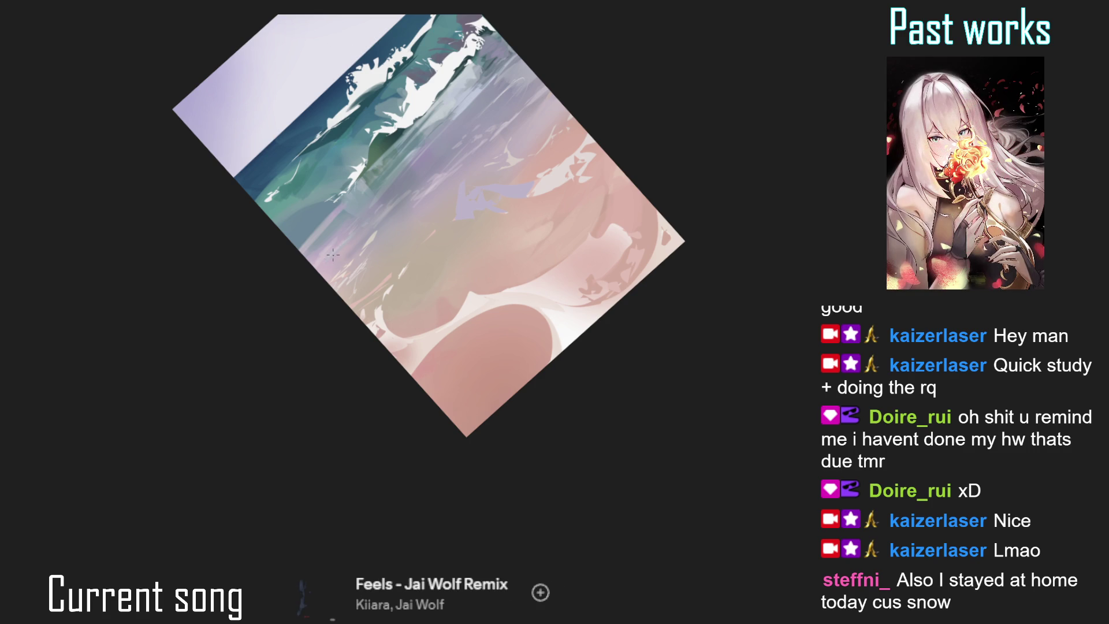
pyautogui.scroll(-2, 370, 215)
pyautogui.scroll(1, 392, 164)
pyautogui.scroll(1, 387, 281)
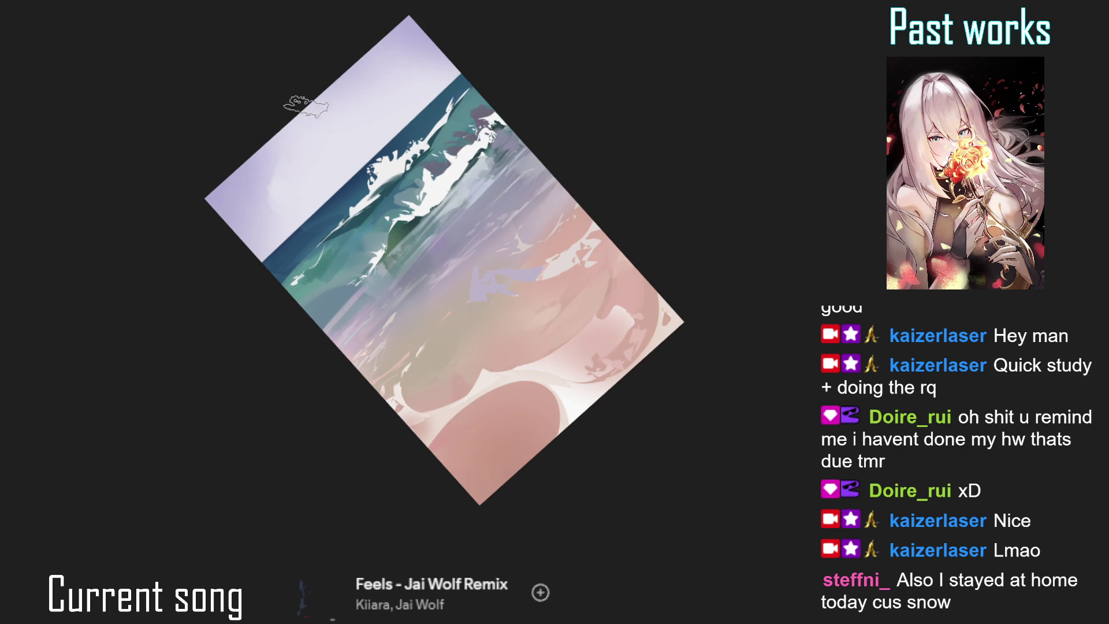
pyautogui.press(']')
pyautogui.press(']')
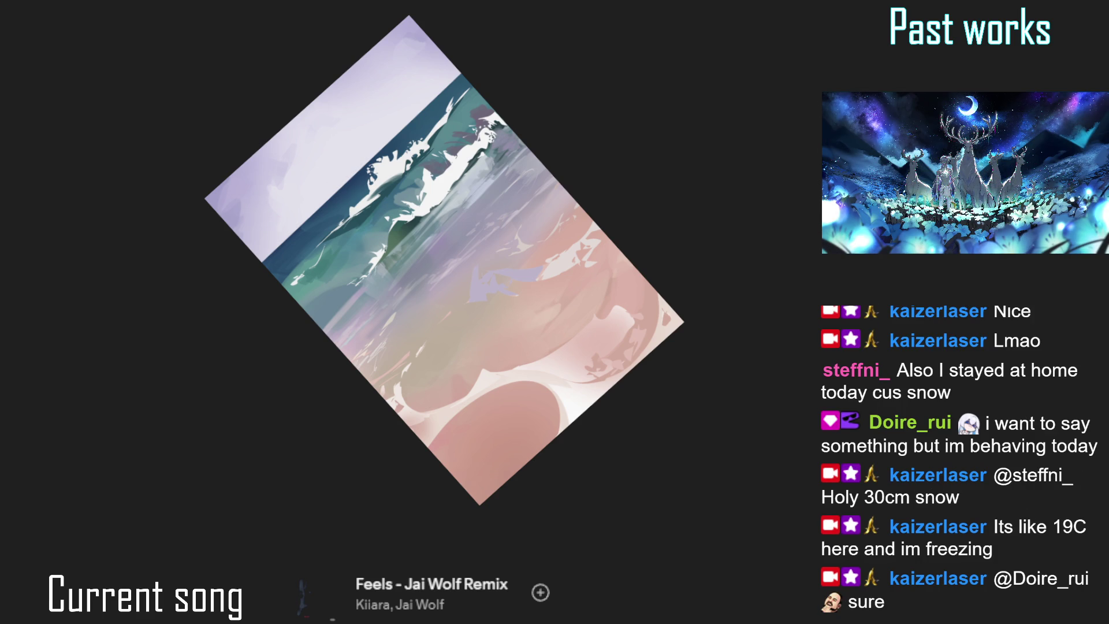
pyautogui.moveTo(598, 327); pyautogui.dragTo(427, 248)
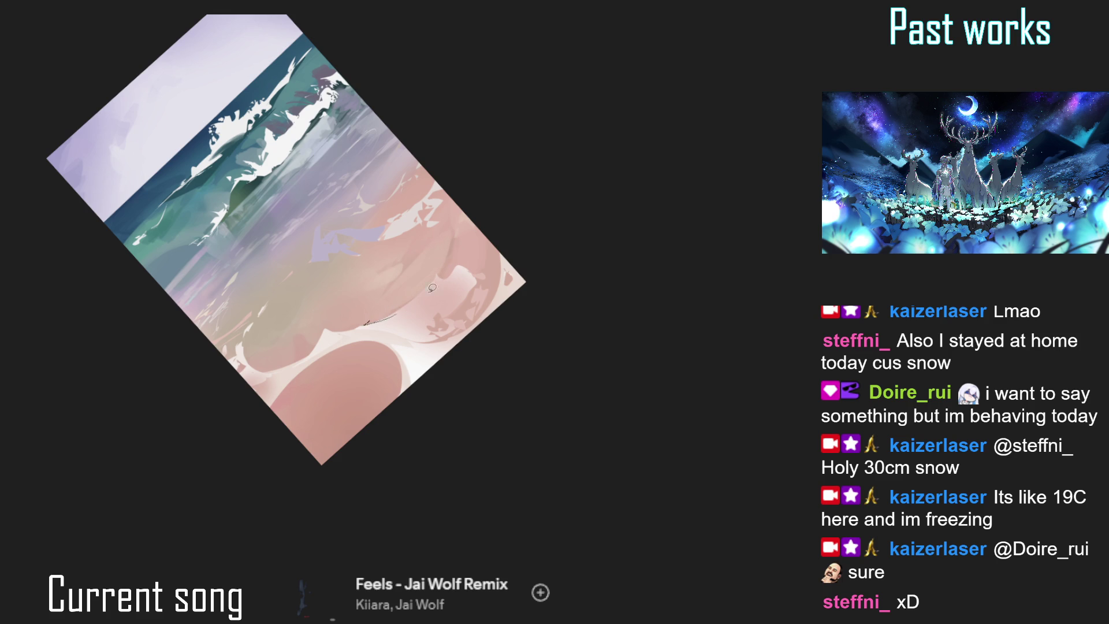
# - Paint and undo short dark trial strokes on the sand while shifting the view
pyautogui.moveTo(378, 313); pyautogui.dragTo(402, 294)
pyautogui.hotkey('ctrl', 'z')
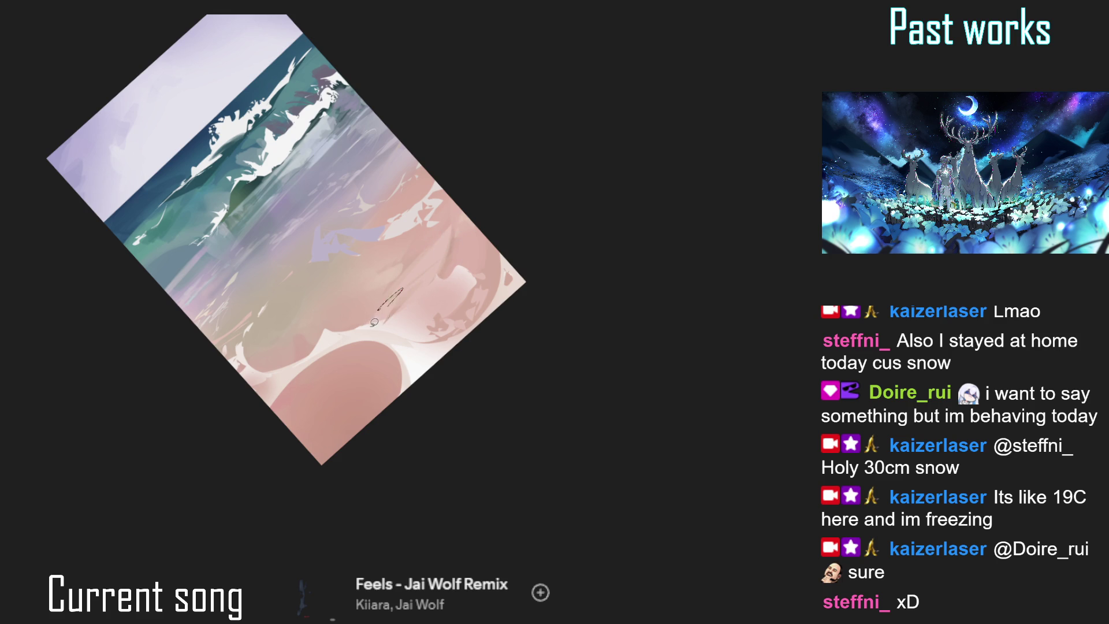
pyautogui.moveTo(442, 143); pyautogui.dragTo(414, 159)
pyautogui.moveTo(436, 222); pyautogui.dragTo(456, 275)
pyautogui.hotkey('ctrl', 'z')
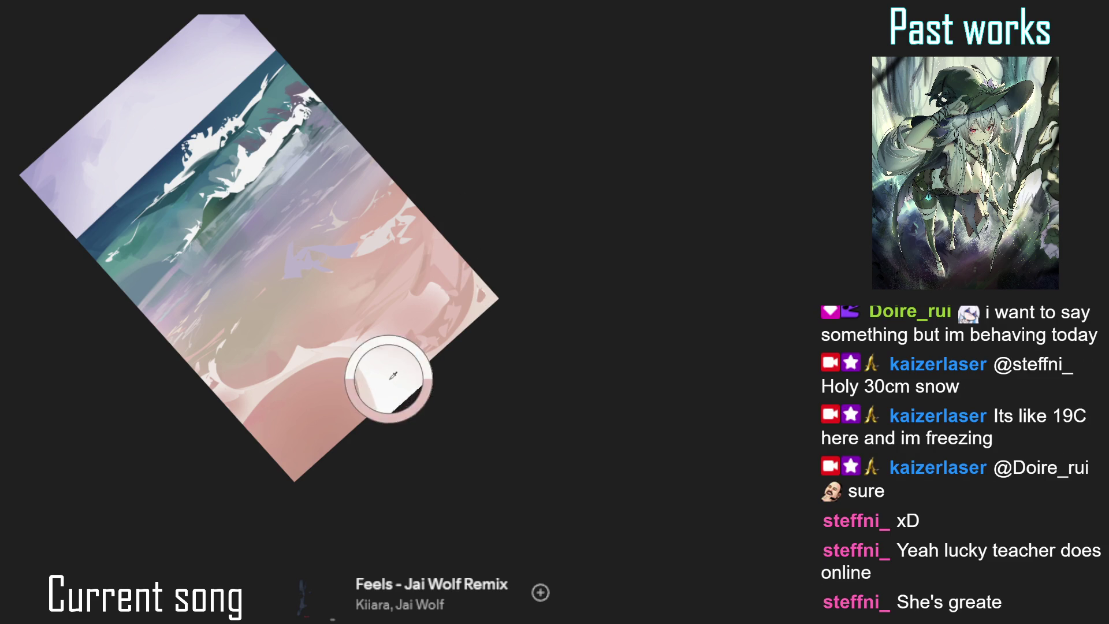
# - Paint thin strokes along the shoreline foam edge, undoing the stray dark ones
pyautogui.moveTo(422, 357); pyautogui.dragTo(433, 344)
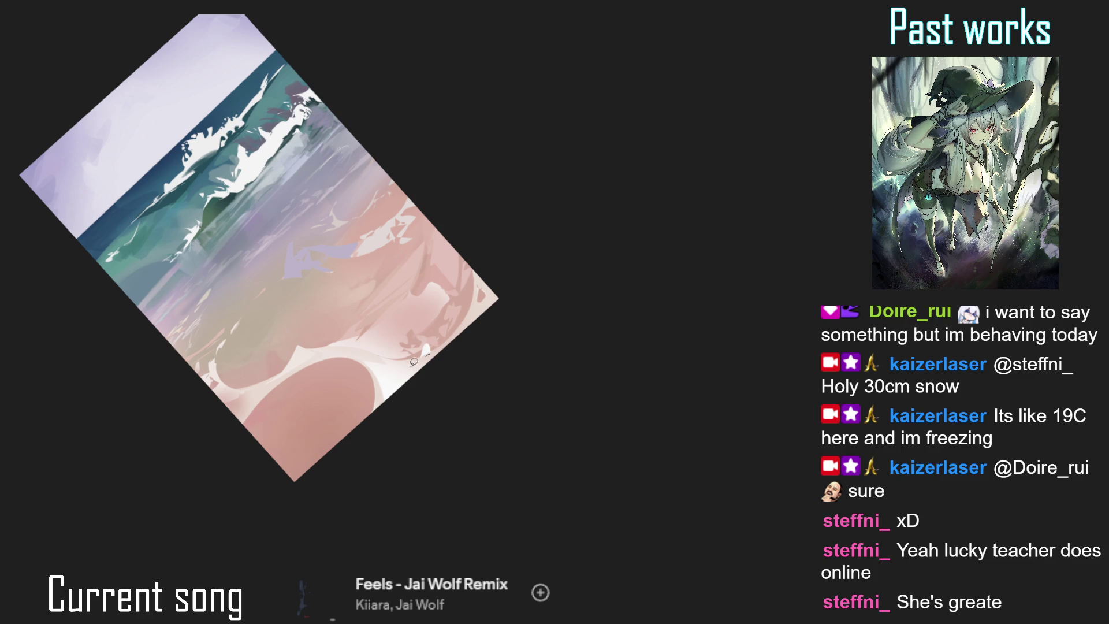
pyautogui.moveTo(431, 336); pyautogui.dragTo(461, 291)
pyautogui.hotkey('ctrl', 'z')
pyautogui.hotkey('ctrl', 'z')
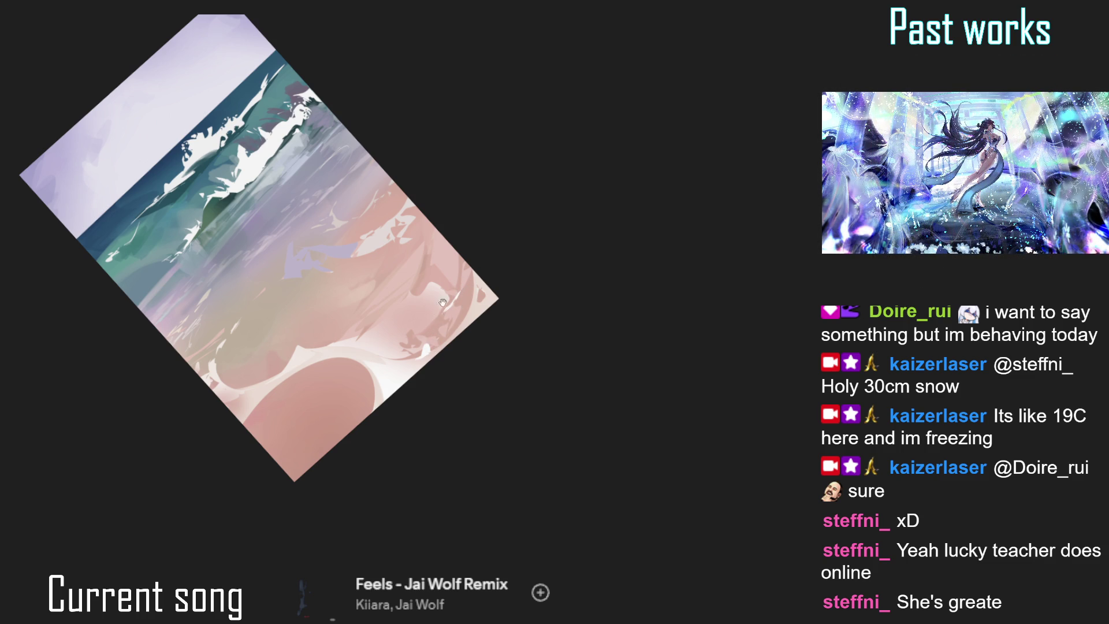
pyautogui.moveTo(459, 294); pyautogui.dragTo(480, 246)
pyautogui.moveTo(379, 375); pyautogui.dragTo(395, 345)
pyautogui.hotkey('ctrl', 'z')
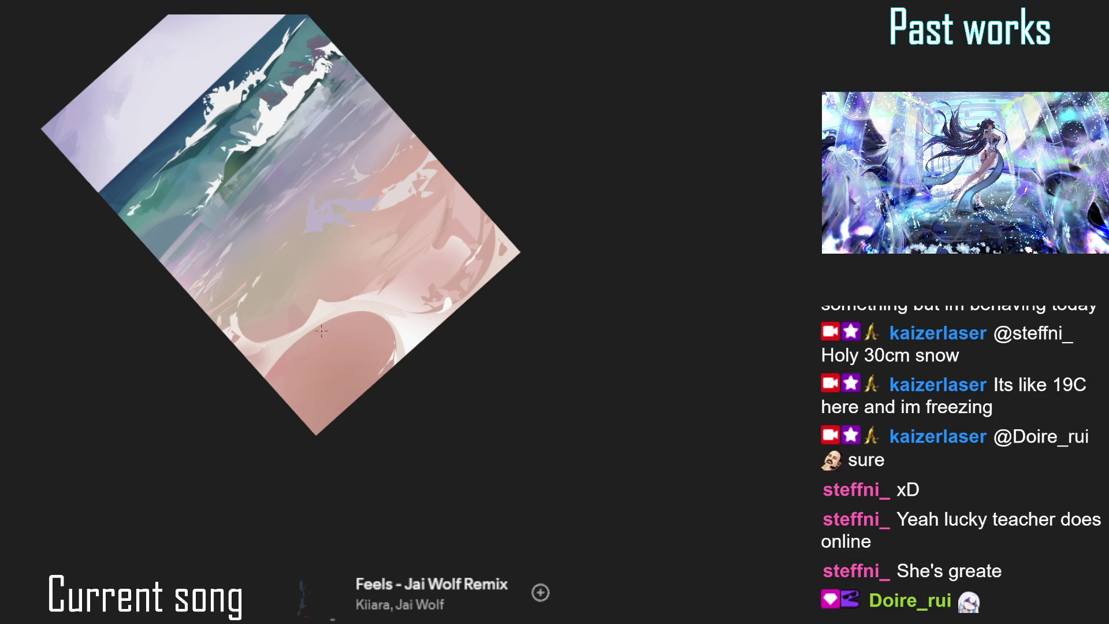
# - Undo the dark stroke on the pink oval's edge and sample the sand pool's pink
pyautogui.moveTo(304, 336)
pyautogui.mouseDown()
pyautogui.moveTo(471, 170)
pyautogui.moveTo(450, 231)
pyautogui.mouseUp()
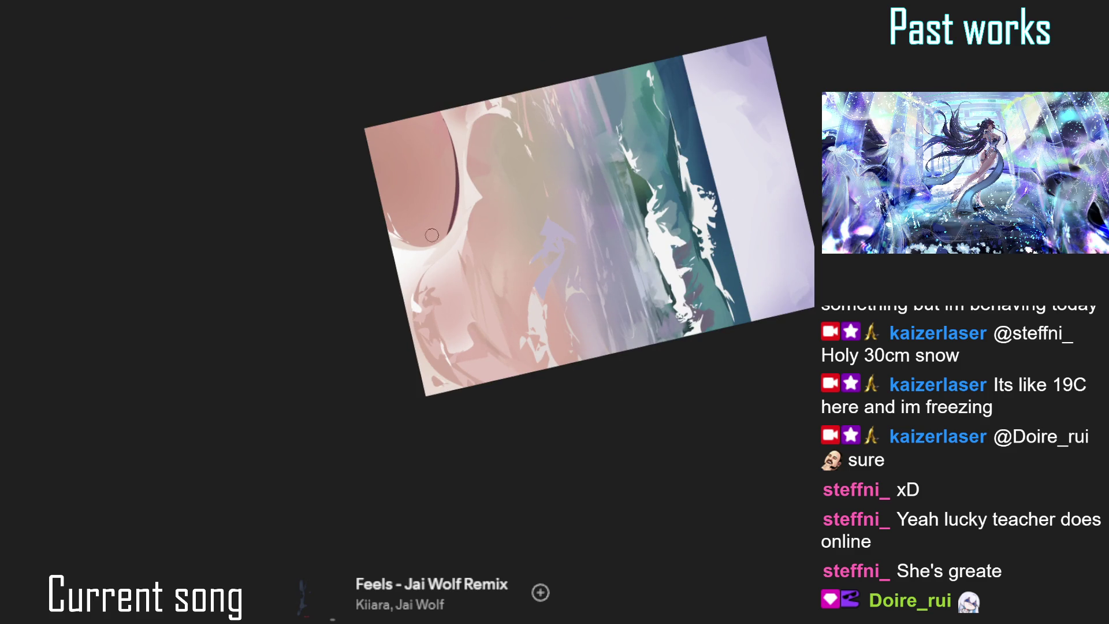
pyautogui.hotkey('ctrl', 'z')
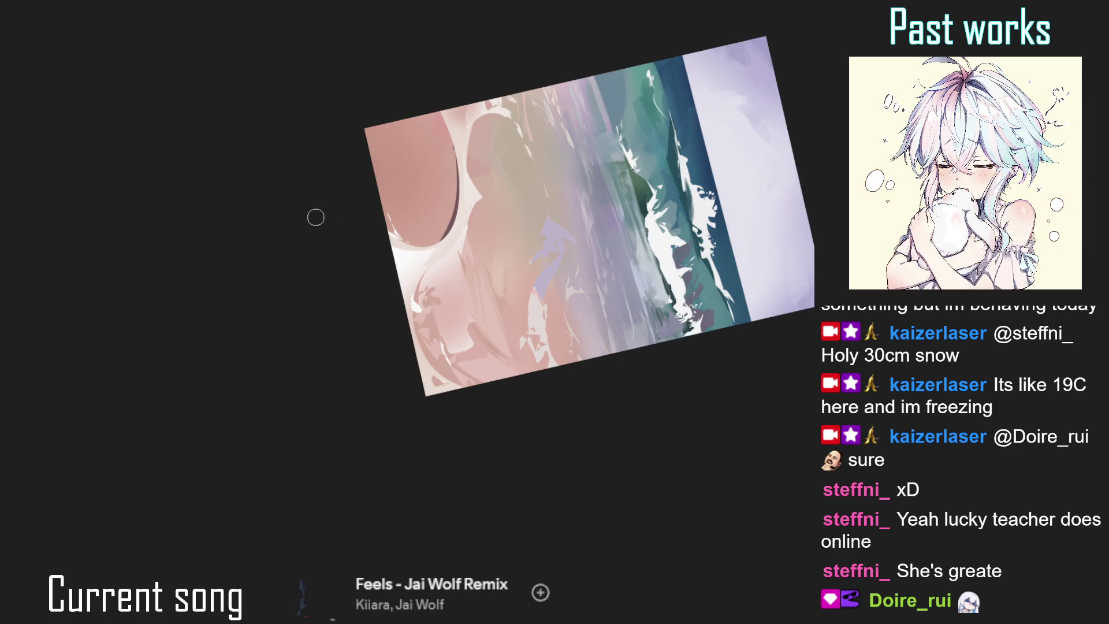
pyautogui.keyDown('ctrl'); pyautogui.click(426, 201); pyautogui.keyUp('ctrl')
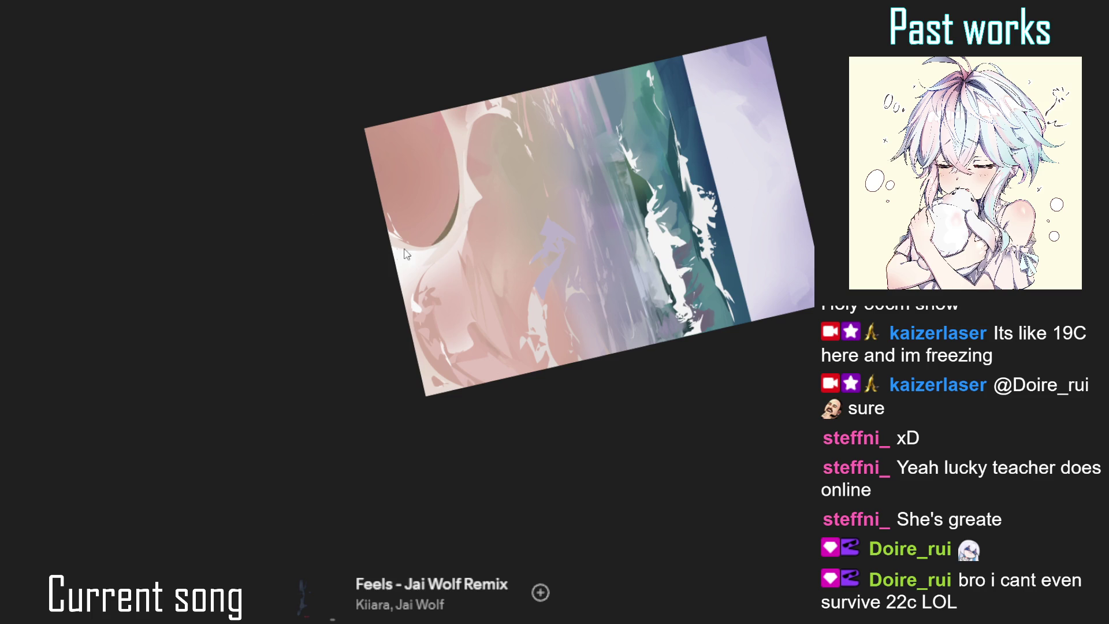
pyautogui.press('5')
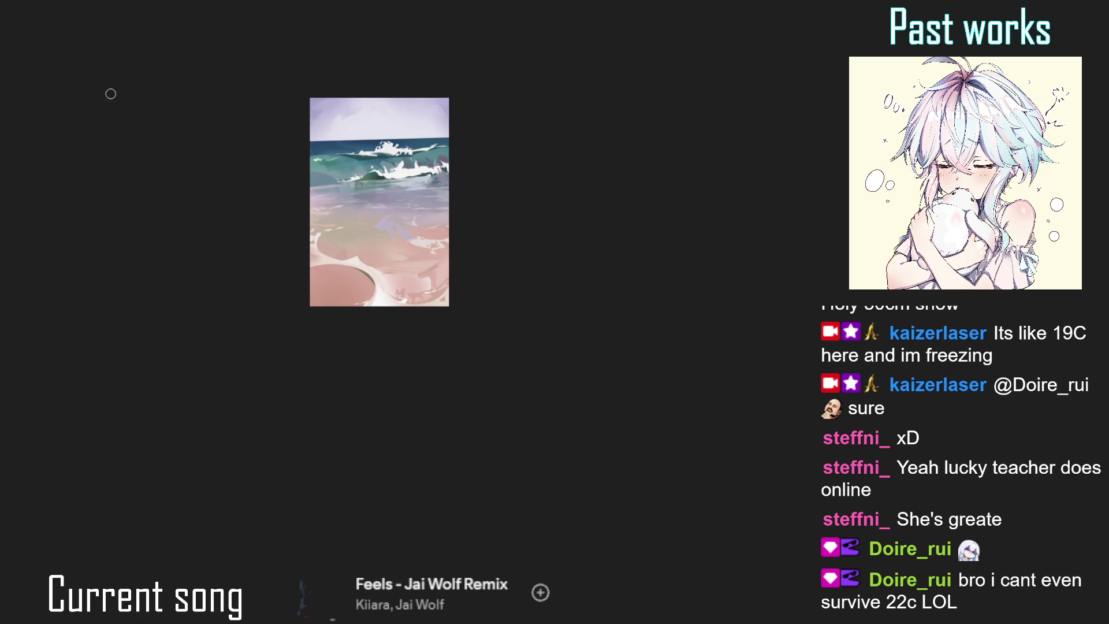
# - Paint pink and white over the dark rim on the right of the lower pink pool
pyautogui.scroll(2, 368, 151)
pyautogui.scroll(2, 433, 250)
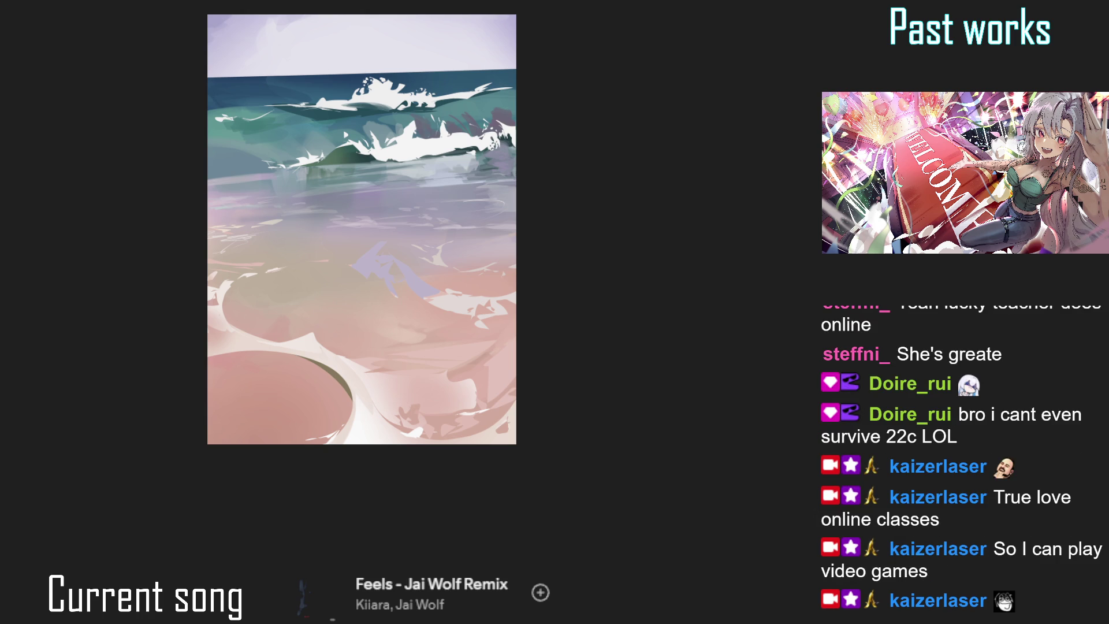
pyautogui.moveTo(321, 378)
pyautogui.mouseDown()
pyautogui.moveTo(335, 402)
pyautogui.moveTo(349, 388)
pyautogui.moveTo(321, 364)
pyautogui.mouseUp()
pyautogui.moveTo(347, 408); pyautogui.dragTo(365, 414)
# - Tilt and reset the view, pan to the painting's bottom edge, and adjust the brush size
pyautogui.hotkey('ctrl', '-')
pyautogui.moveTo(360, 269)
pyautogui.mouseDown()
pyautogui.moveTo(334, 420)
pyautogui.moveTo(336, 302)
pyautogui.moveTo(369, 250)
pyautogui.mouseUp()
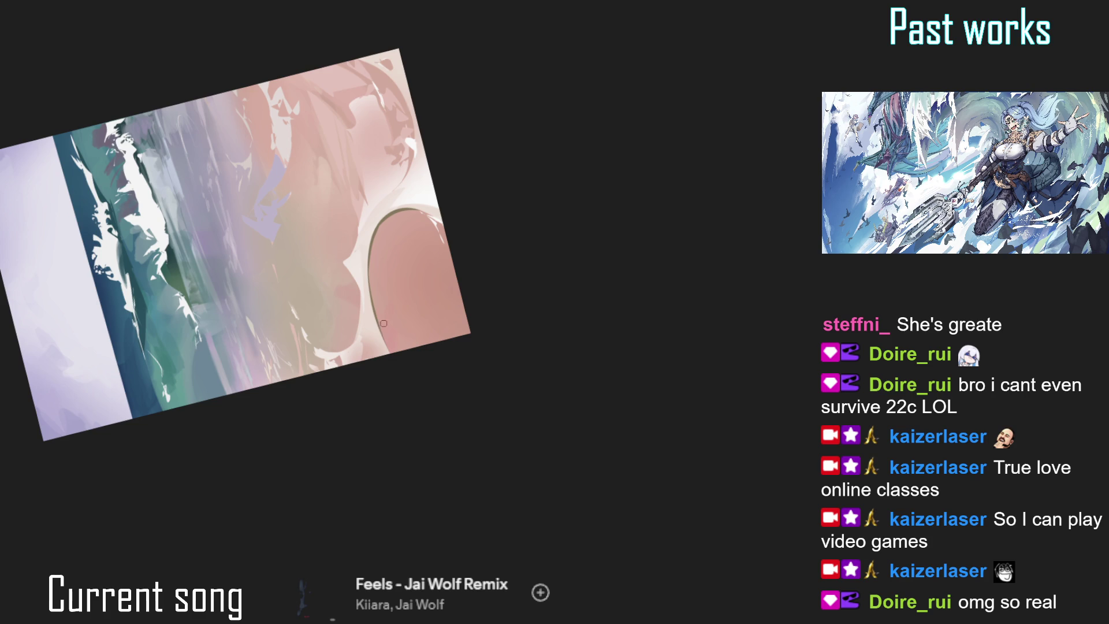
pyautogui.press('5')
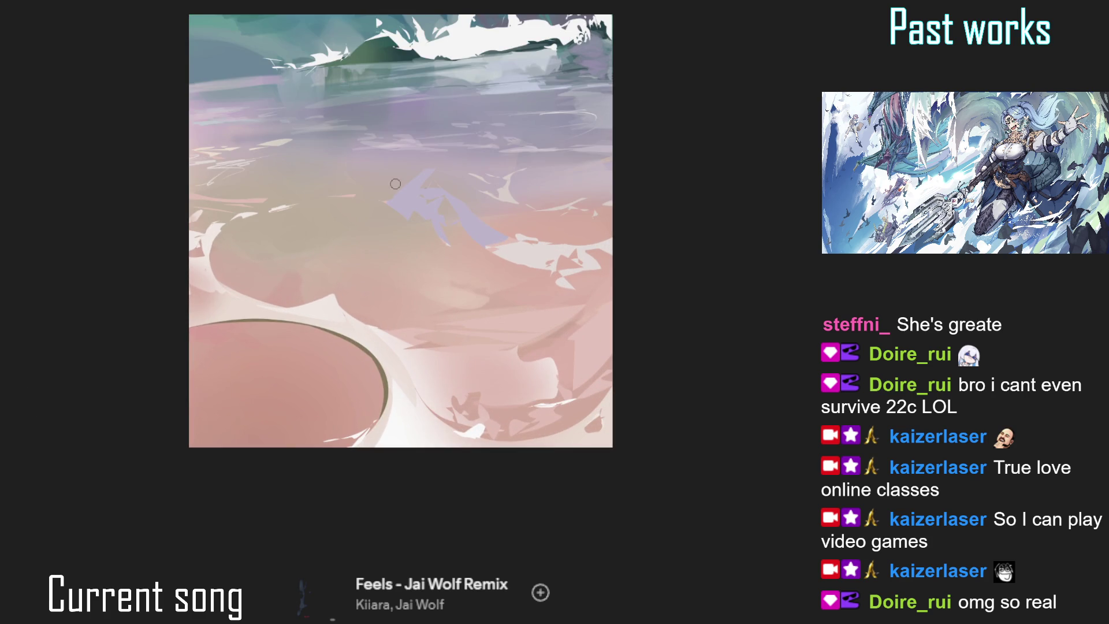
pyautogui.press(']')
pyautogui.press(']')
pyautogui.press(']')
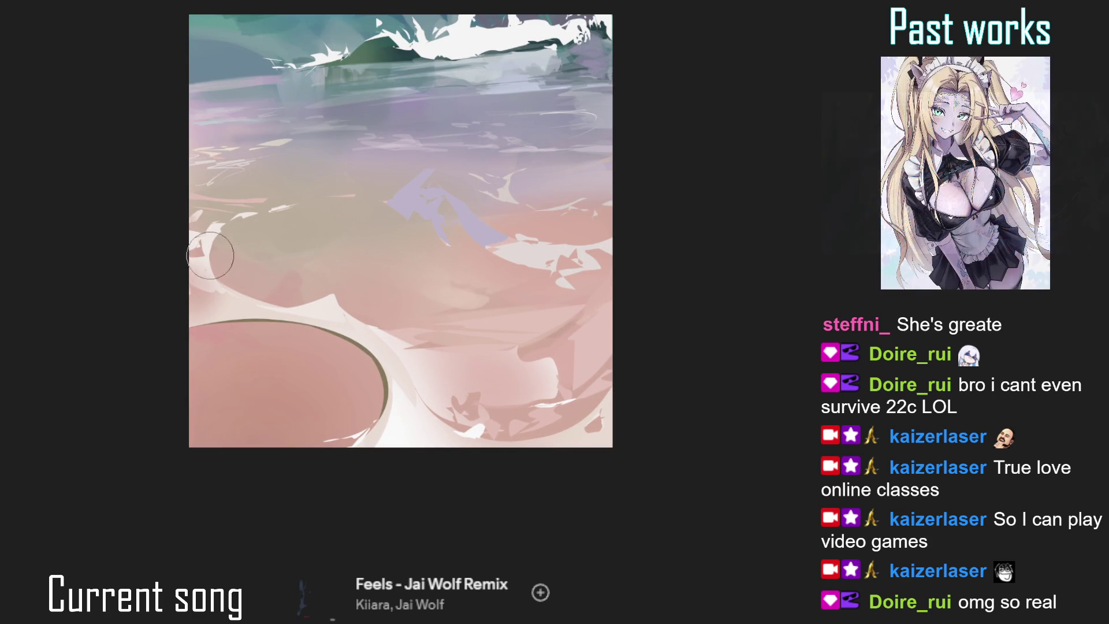
pyautogui.moveTo(525, 352)
pyautogui.mouseDown()
pyautogui.moveTo(380, 309)
pyautogui.moveTo(390, 287)
pyautogui.mouseUp()
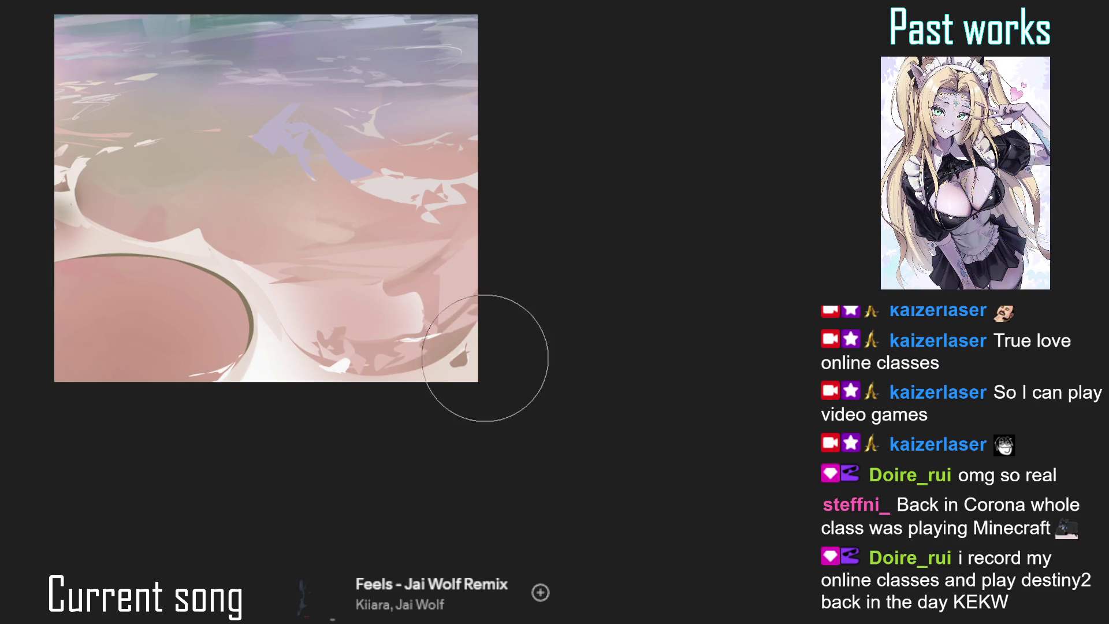
pyautogui.moveTo(416, 383); pyautogui.dragTo(464, 393)
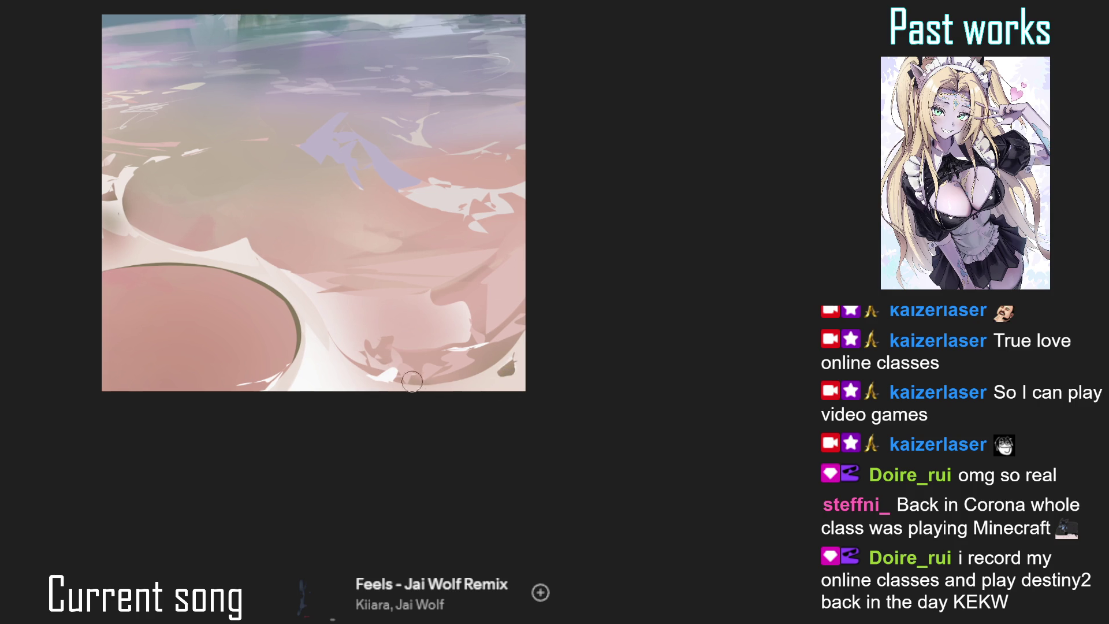
pyautogui.press('[')
pyautogui.press('[')
pyautogui.press('[')
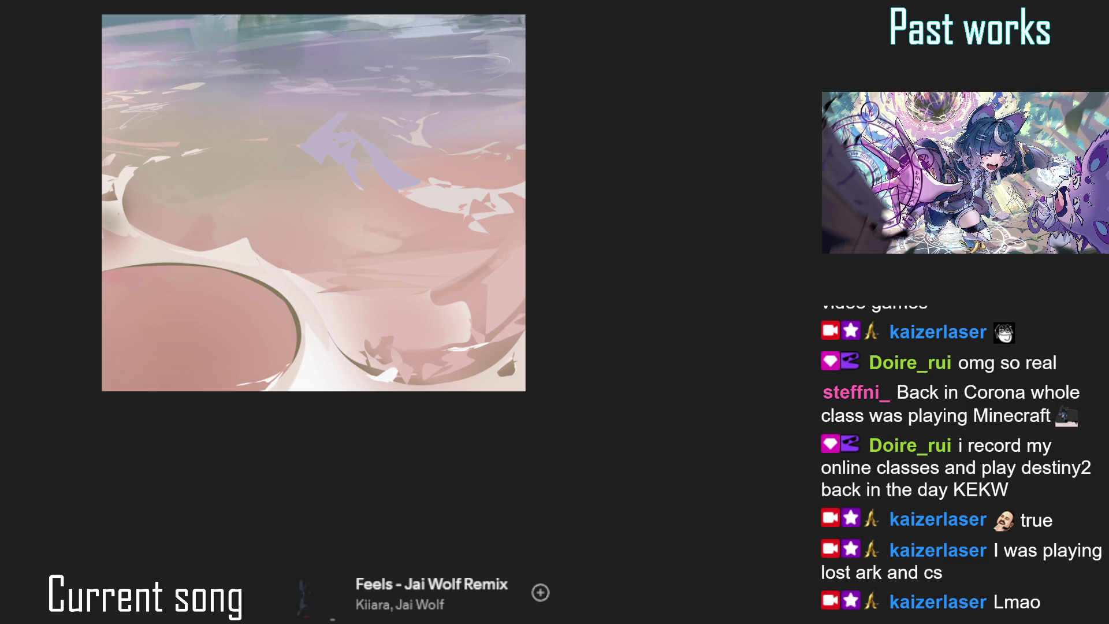
pyautogui.moveTo(345, 128)
pyautogui.mouseDown()
pyautogui.moveTo(306, 185)
pyautogui.moveTo(312, 197)
pyautogui.mouseUp()
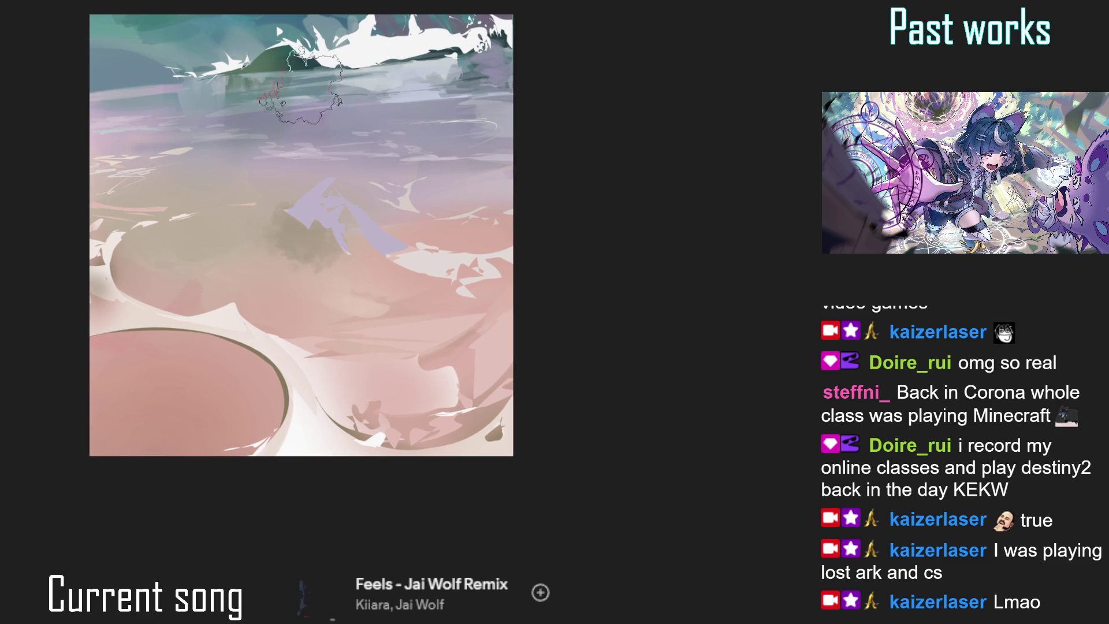
pyautogui.hotkey('ctrl', 'z')
pyautogui.hotkey('ctrl', 'z')
pyautogui.hotkey('ctrl', 'z')
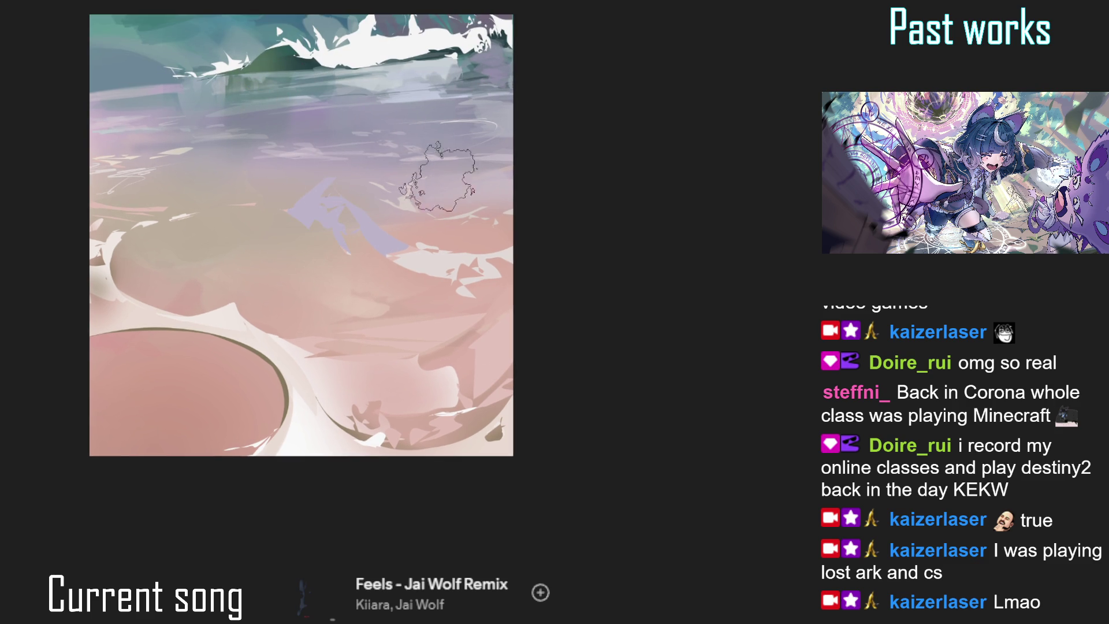
pyautogui.hotkey('ctrl', '0')
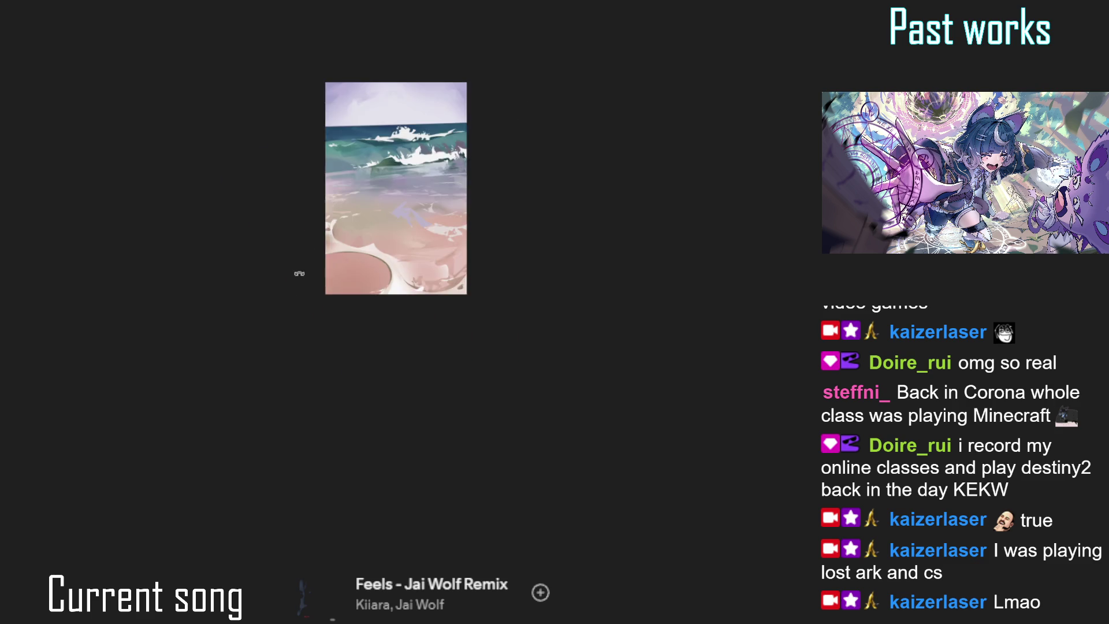
pyautogui.moveTo(306, 251); pyautogui.dragTo(398, 243)
pyautogui.scroll(2, 397, 243)
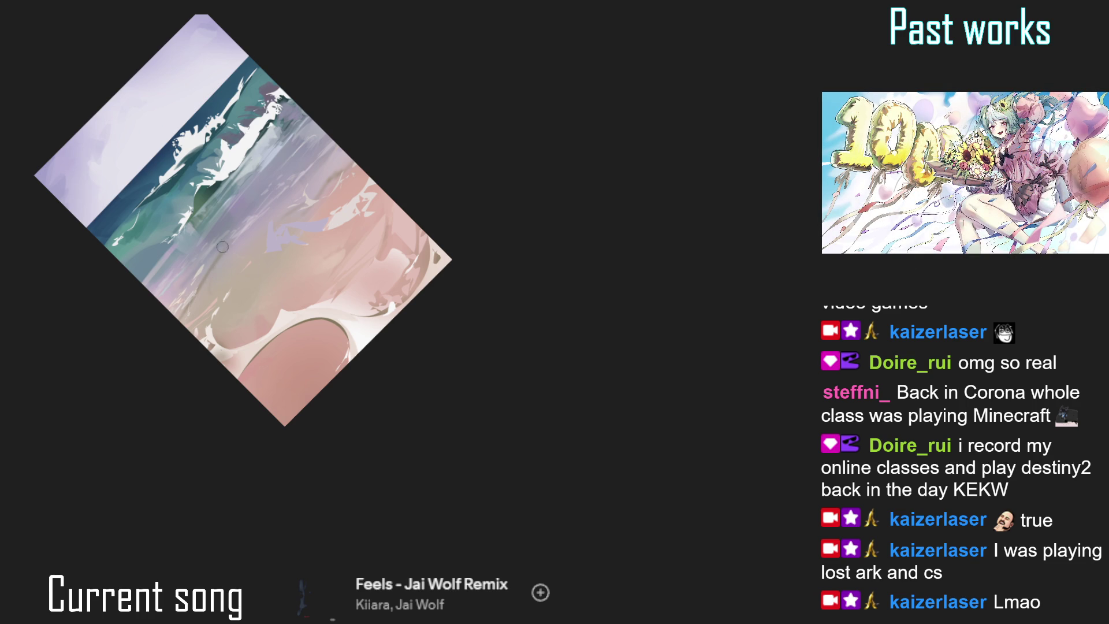
pyautogui.scroll(1, 228, 253)
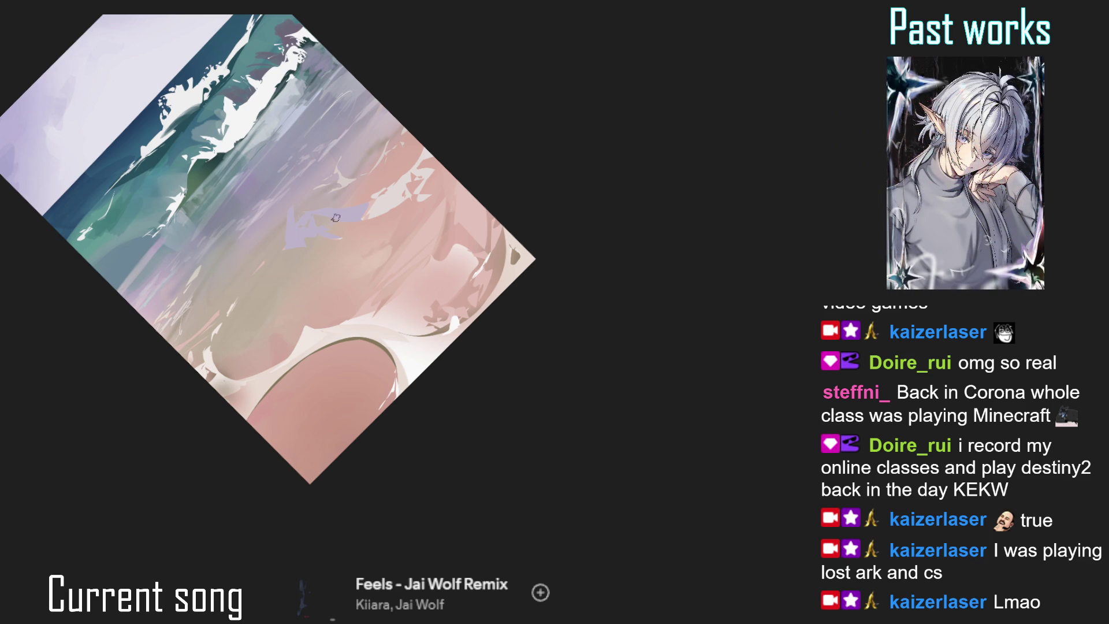
pyautogui.press('Escape')
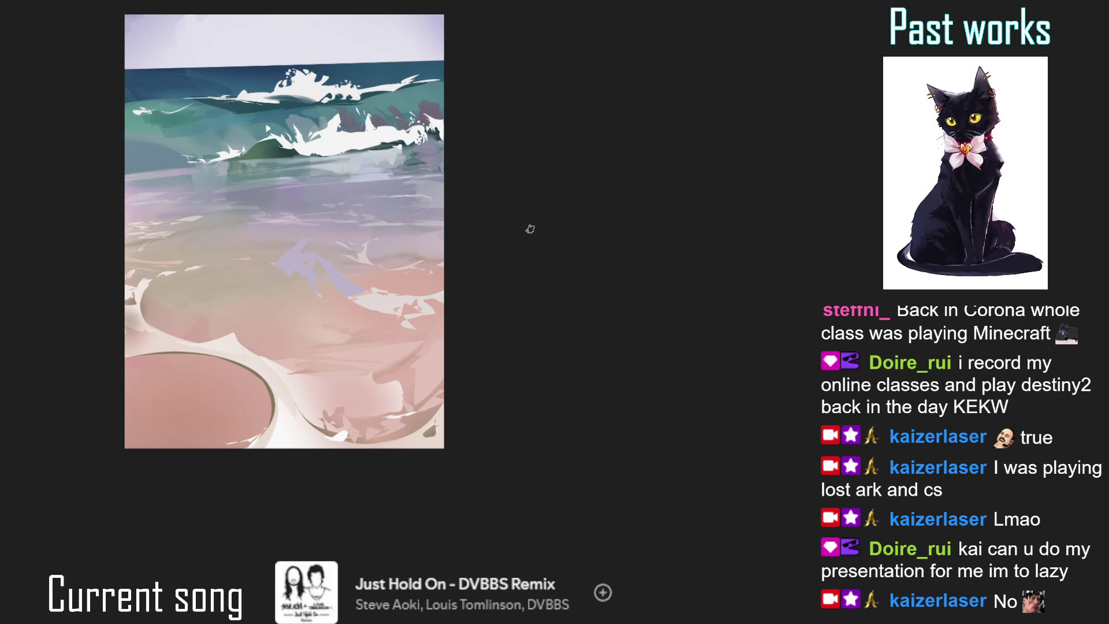
pyautogui.scroll(3, 385, 144)
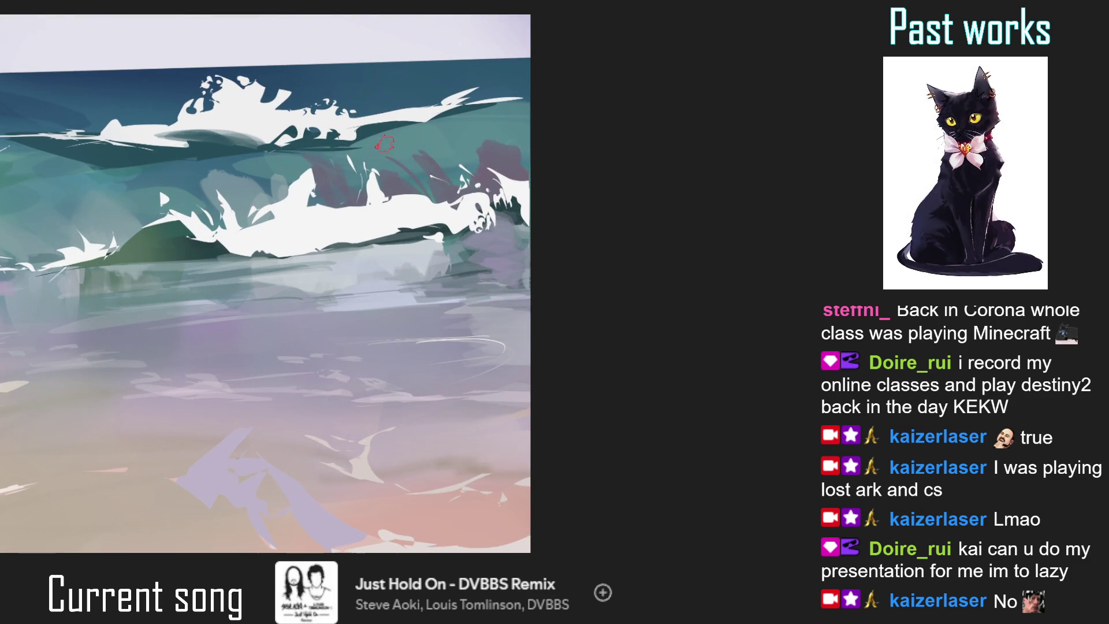
pyautogui.press(']')
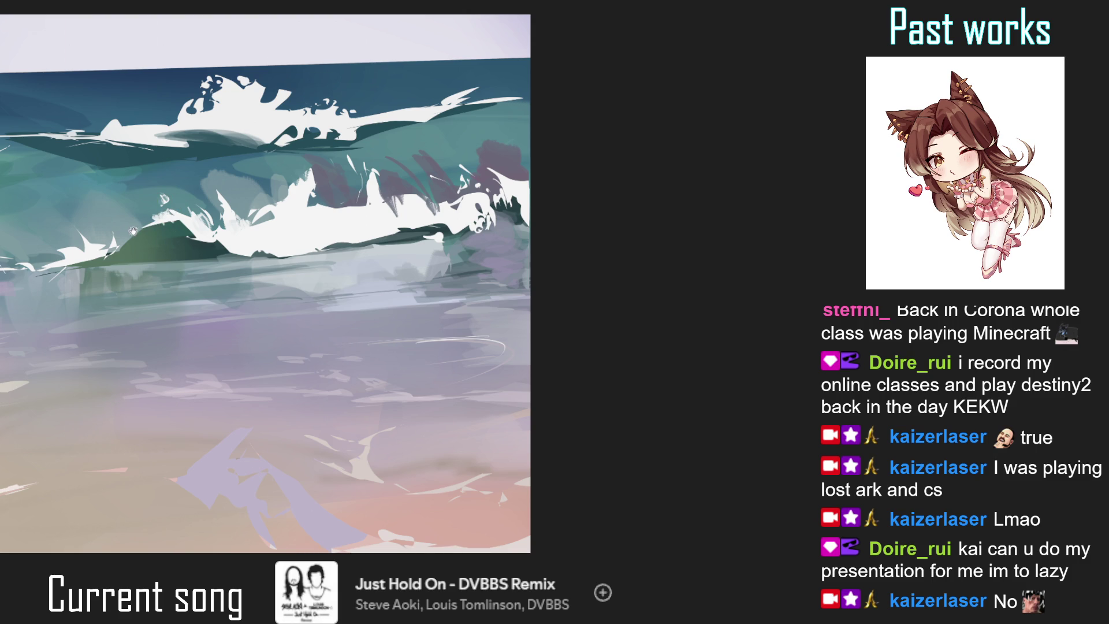
pyautogui.scroll(2, 137, 226)
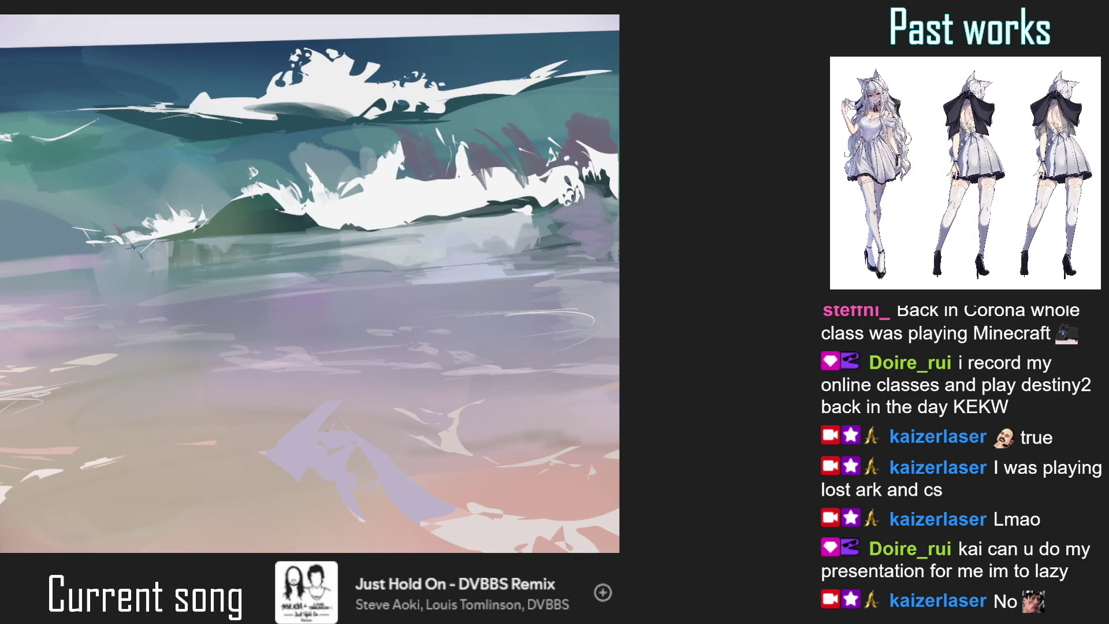
pyautogui.scroll(-2, 189, 235)
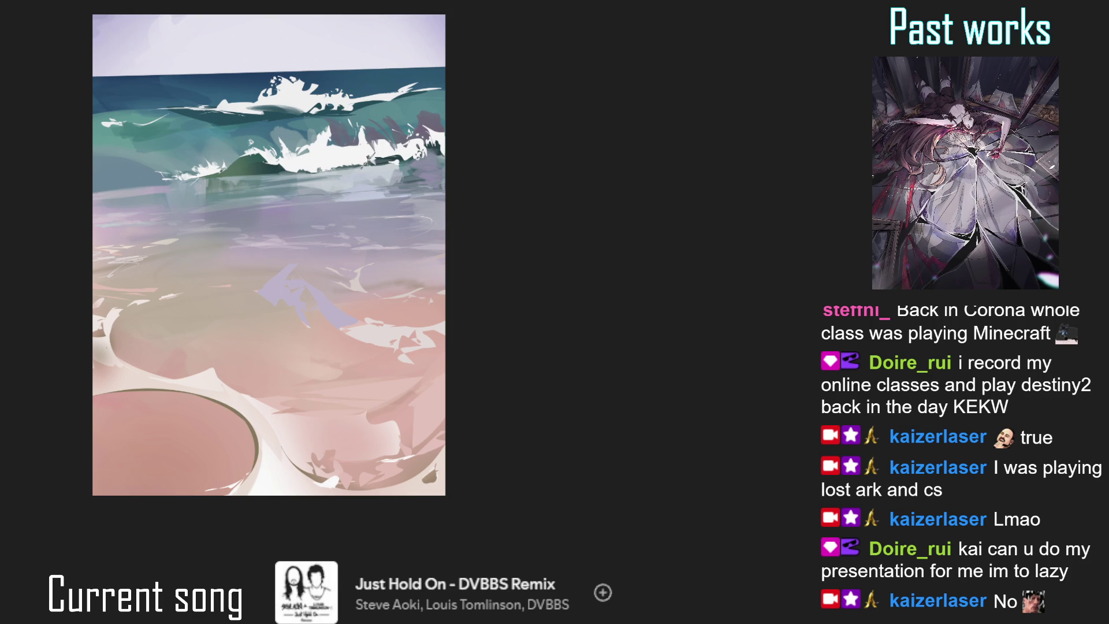
pyautogui.hotkey('ctrl', '-')
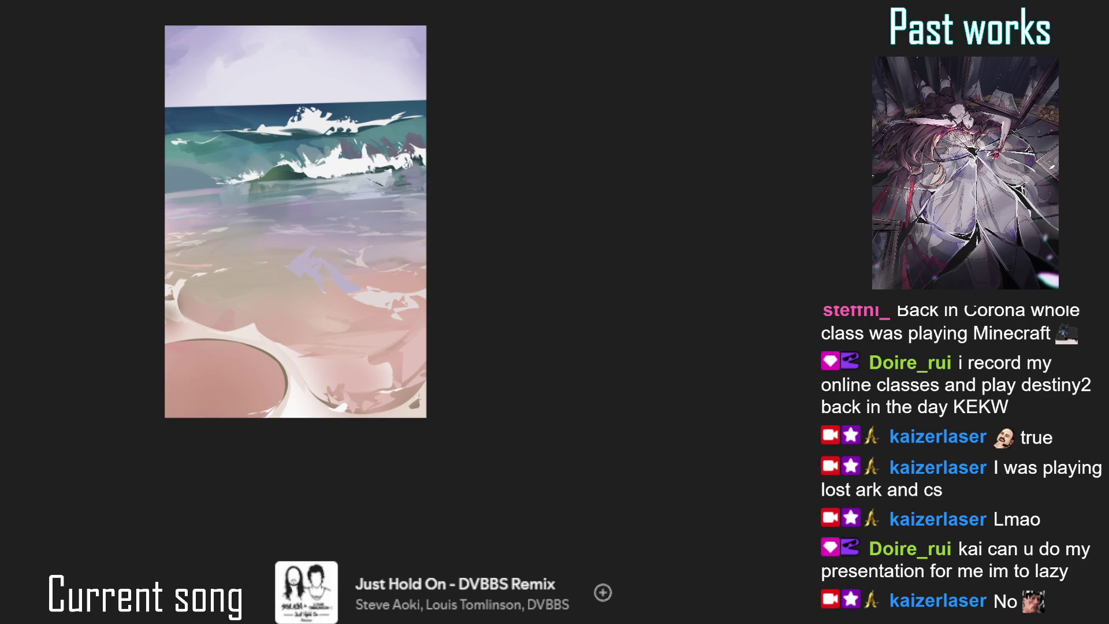
pyautogui.scroll(2, 399, 152)
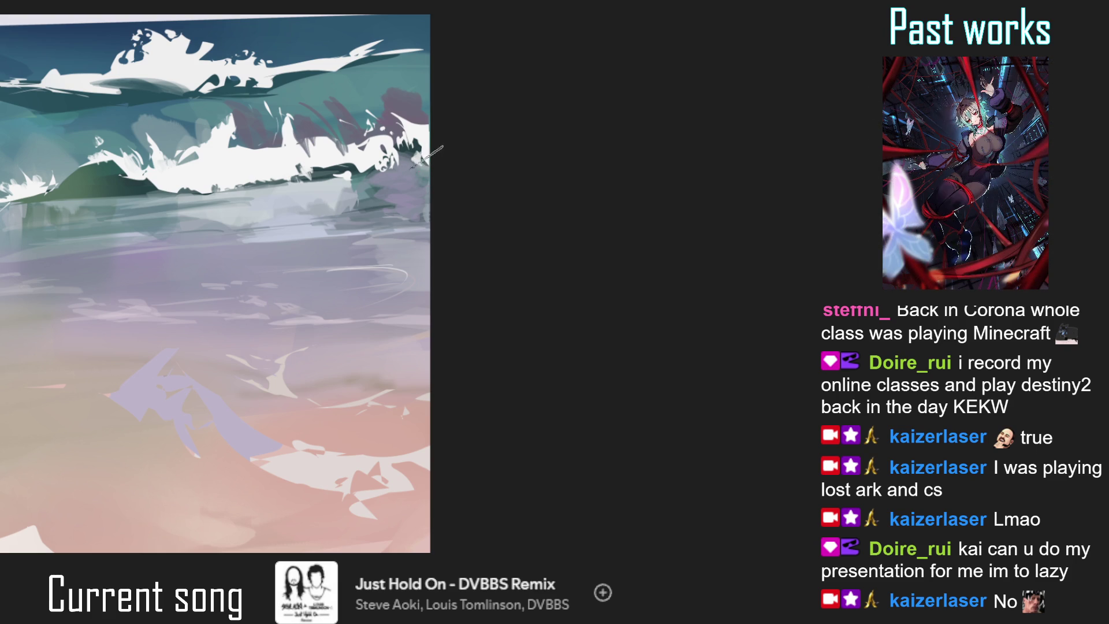
pyautogui.scroll(-3, 432, 169)
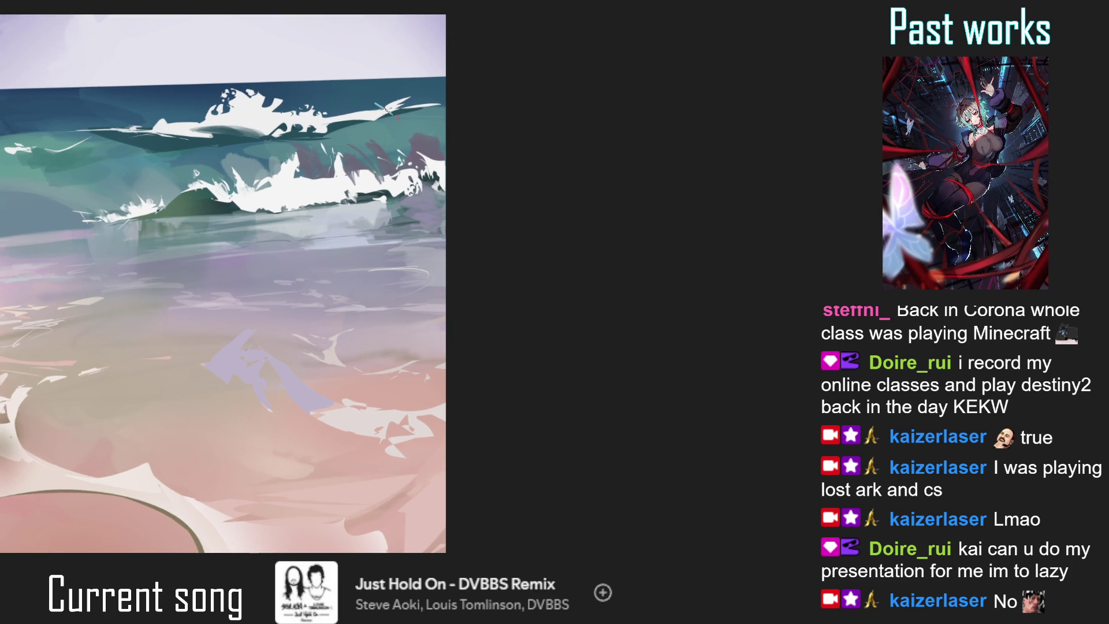
pyautogui.scroll(1, 378, 123)
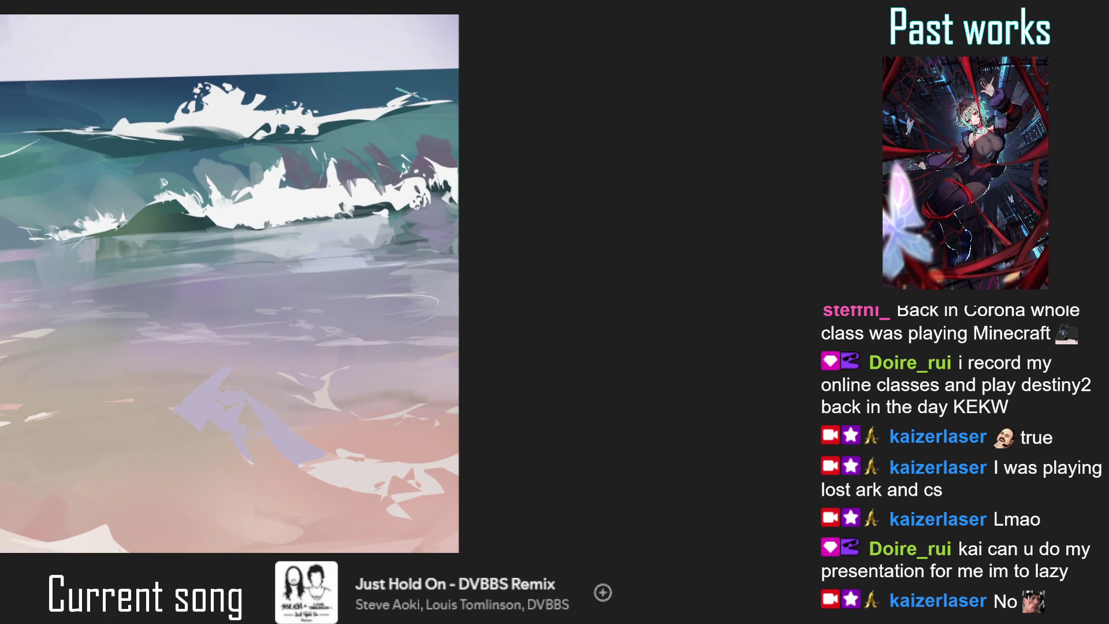
pyautogui.scroll(1, 404, 97)
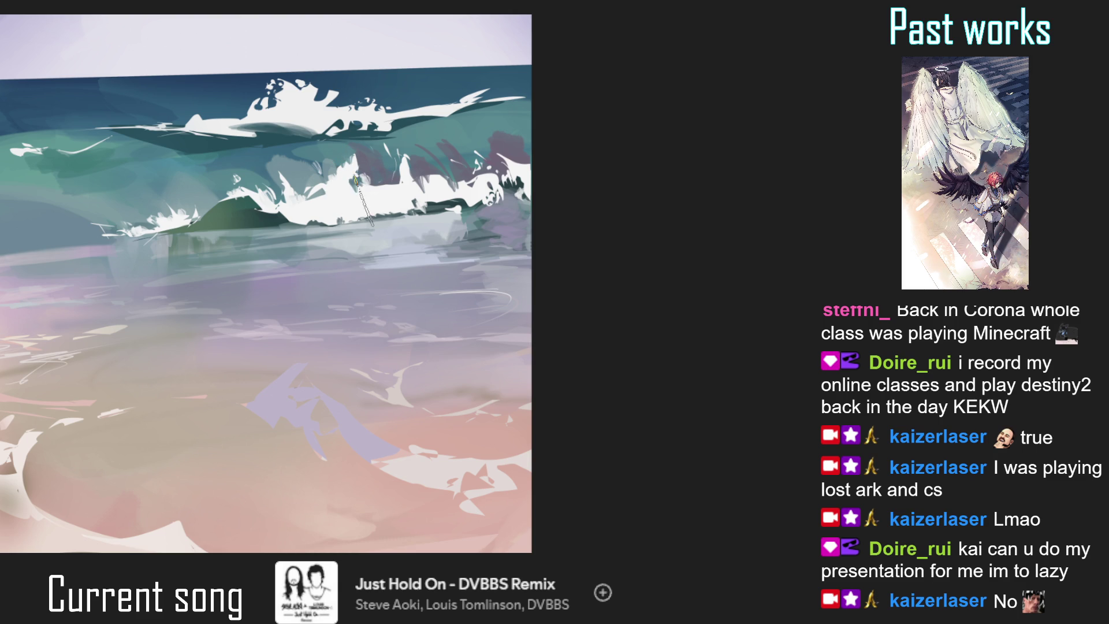
pyautogui.scroll(-3, 376, 216)
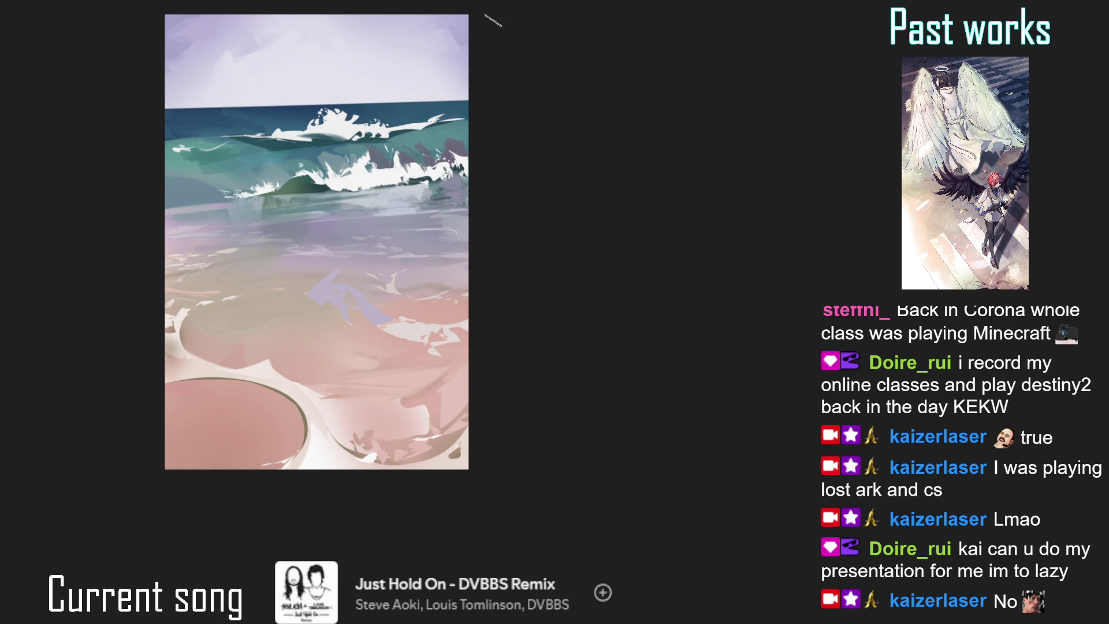
pyautogui.scroll(2, 422, 121)
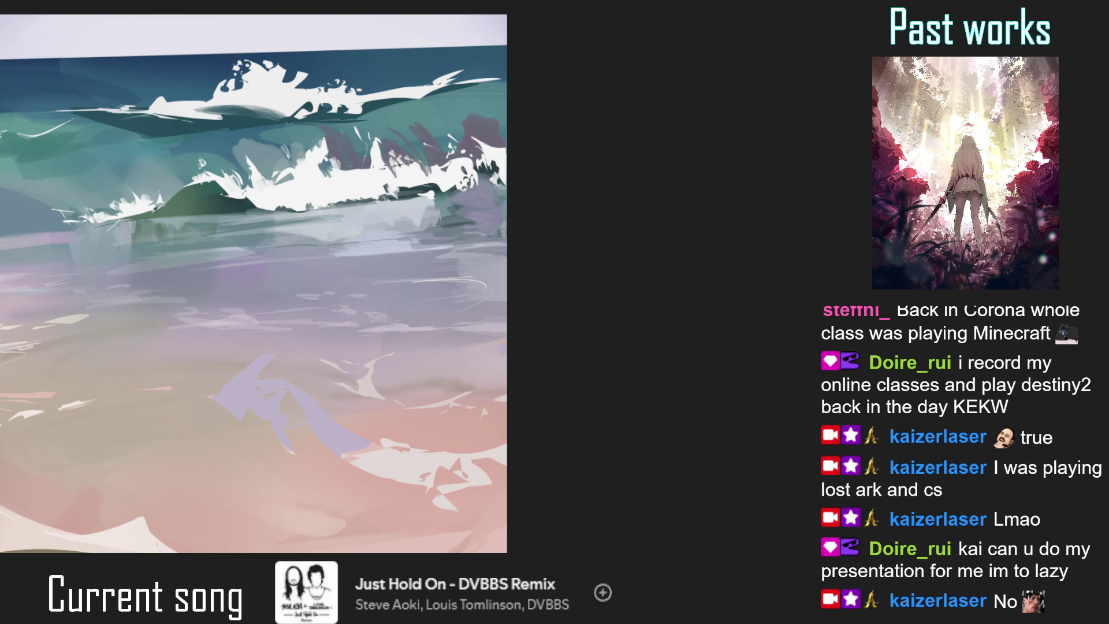
pyautogui.moveTo(428, 188); pyautogui.dragTo(396, 203)
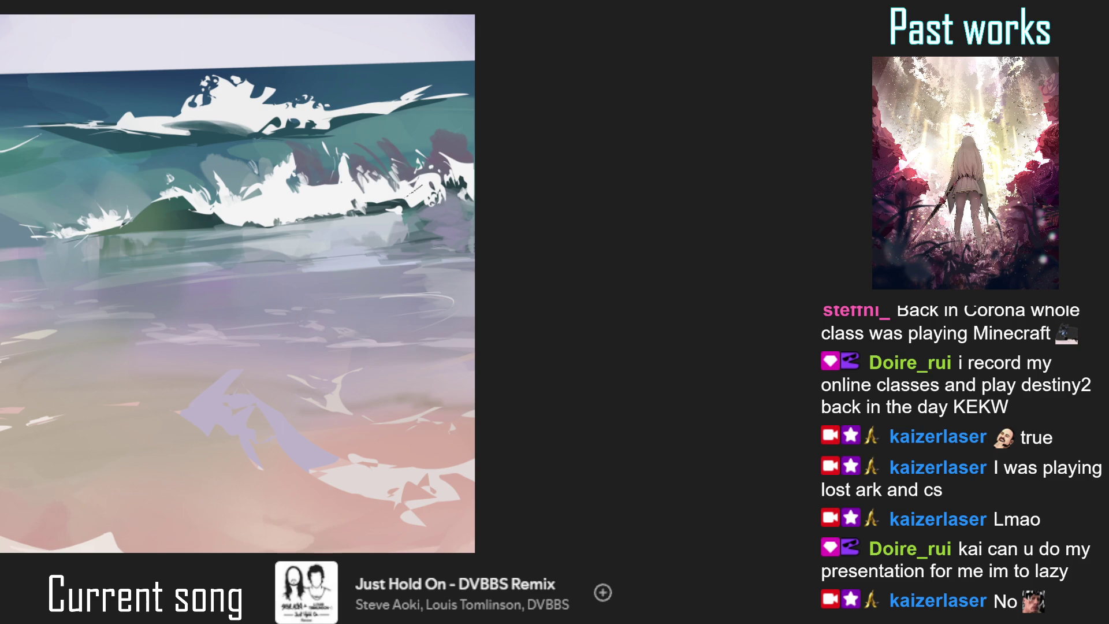
pyautogui.hotkey('ctrl', '0')
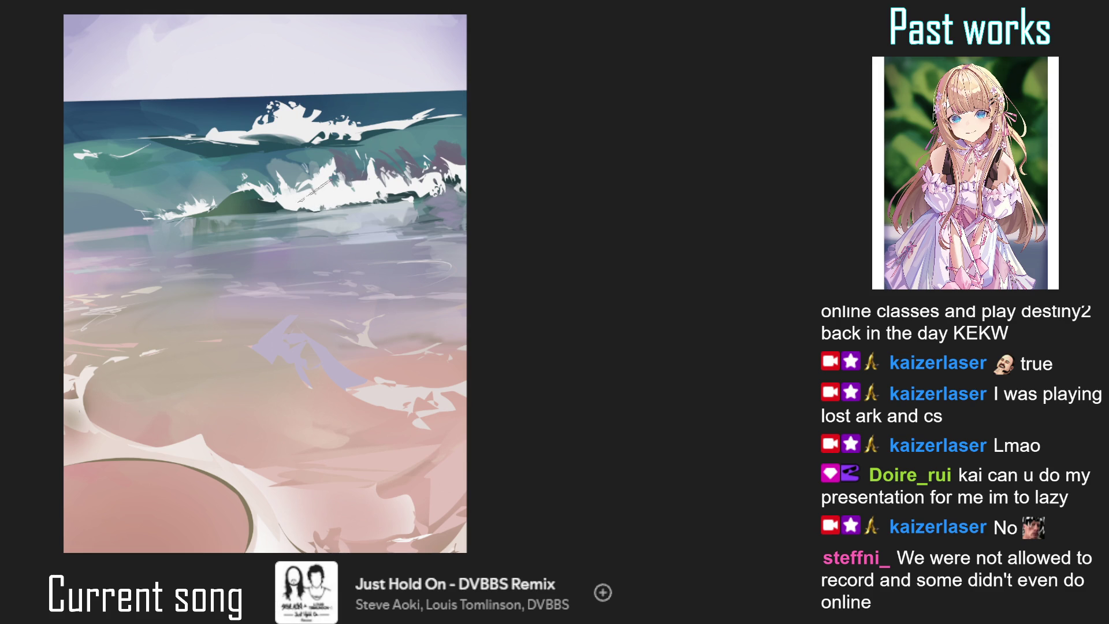
pyautogui.scroll(-2, 314, 193)
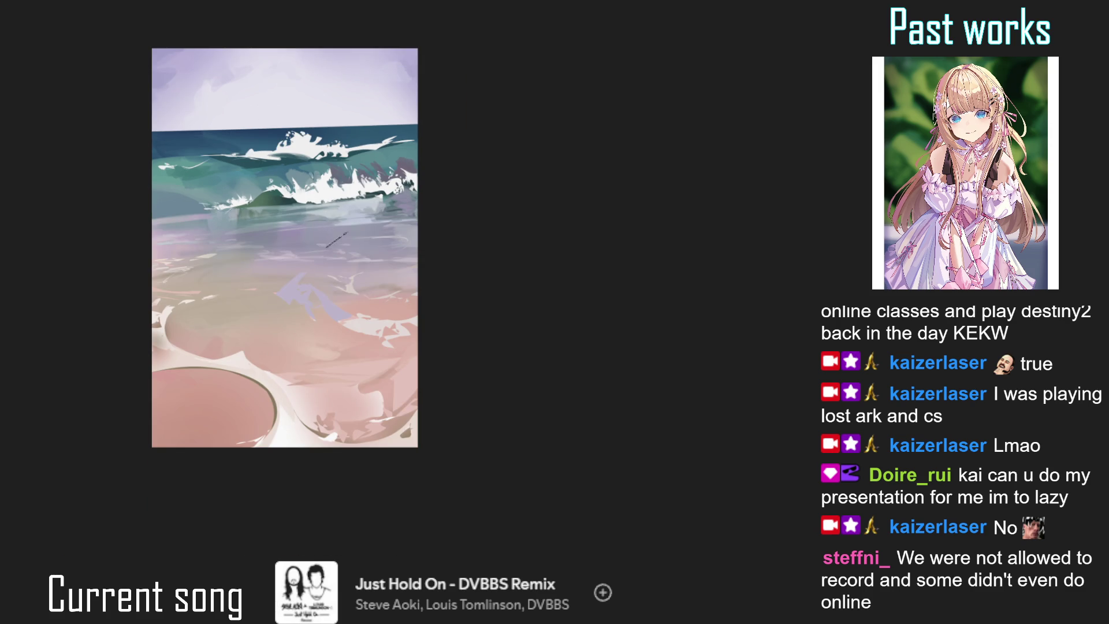
# - Fit the painting to the window and repaint the front wave's foam and the pale water band beneath
pyautogui.click(317, 189)
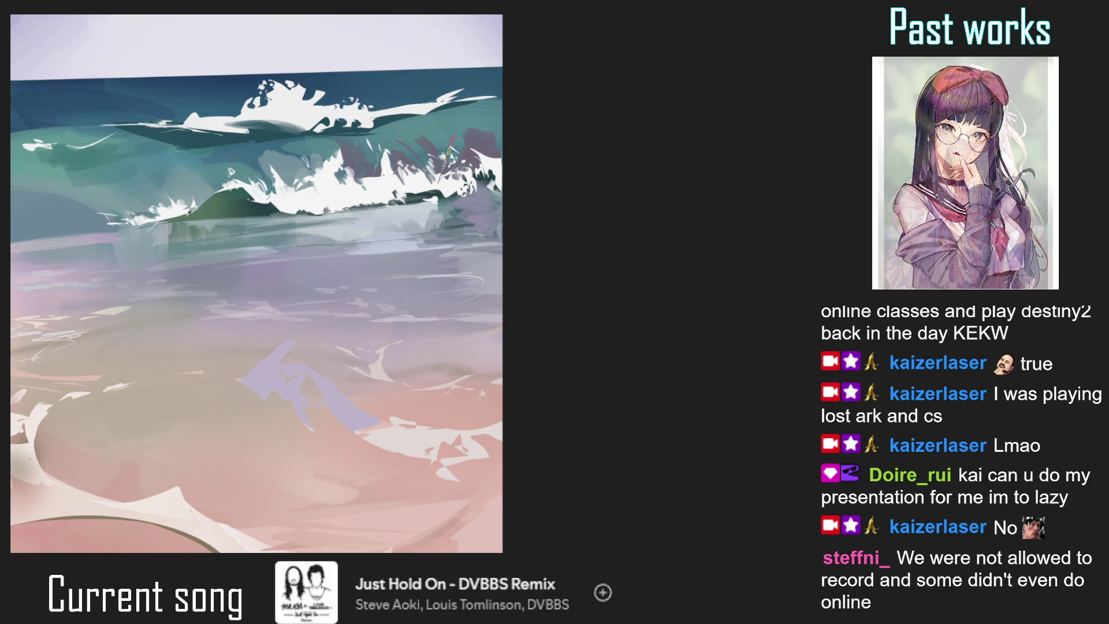
pyautogui.scroll(-2, 449, 152)
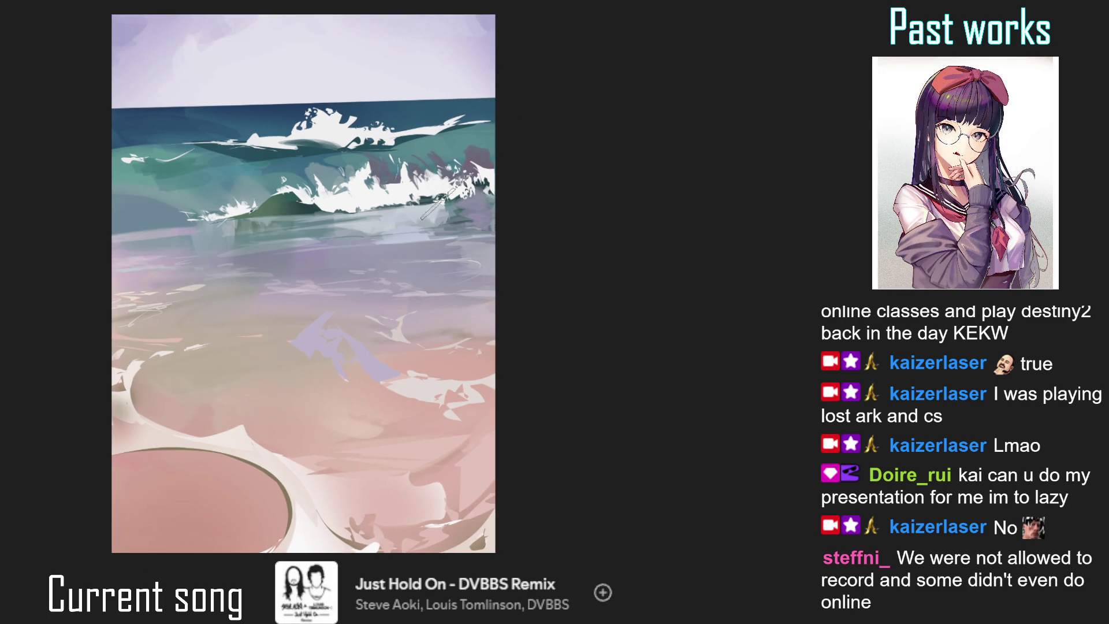
pyautogui.hotkey('ctrl', '0')
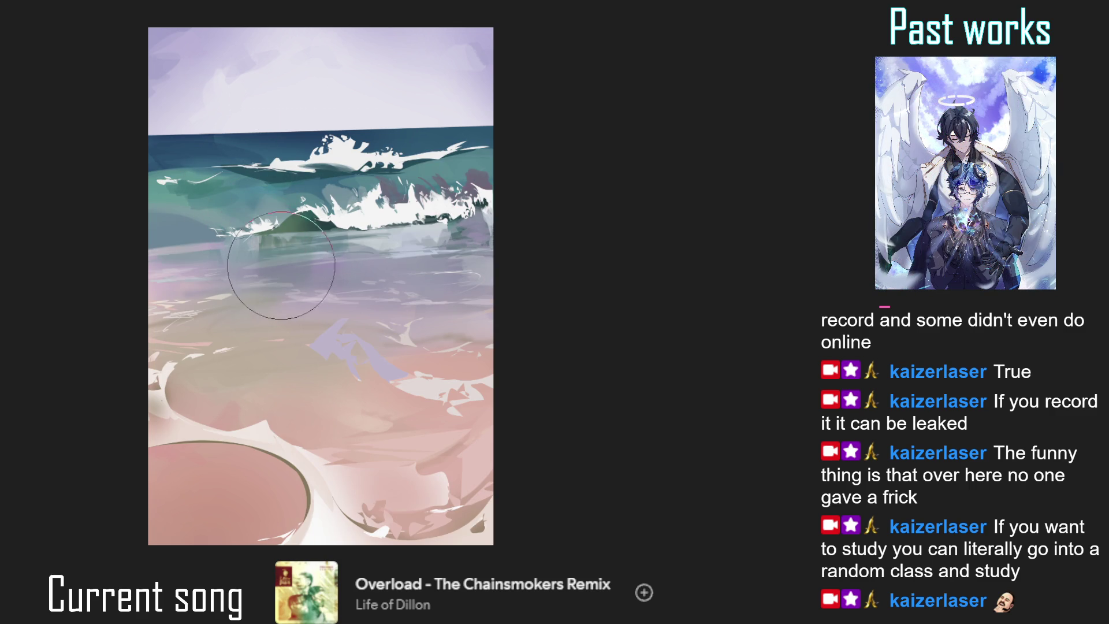
pyautogui.moveTo(261, 250)
pyautogui.mouseDown()
pyautogui.moveTo(219, 248)
pyautogui.moveTo(247, 260)
pyautogui.moveTo(253, 250)
pyautogui.moveTo(252, 316)
pyautogui.mouseUp()
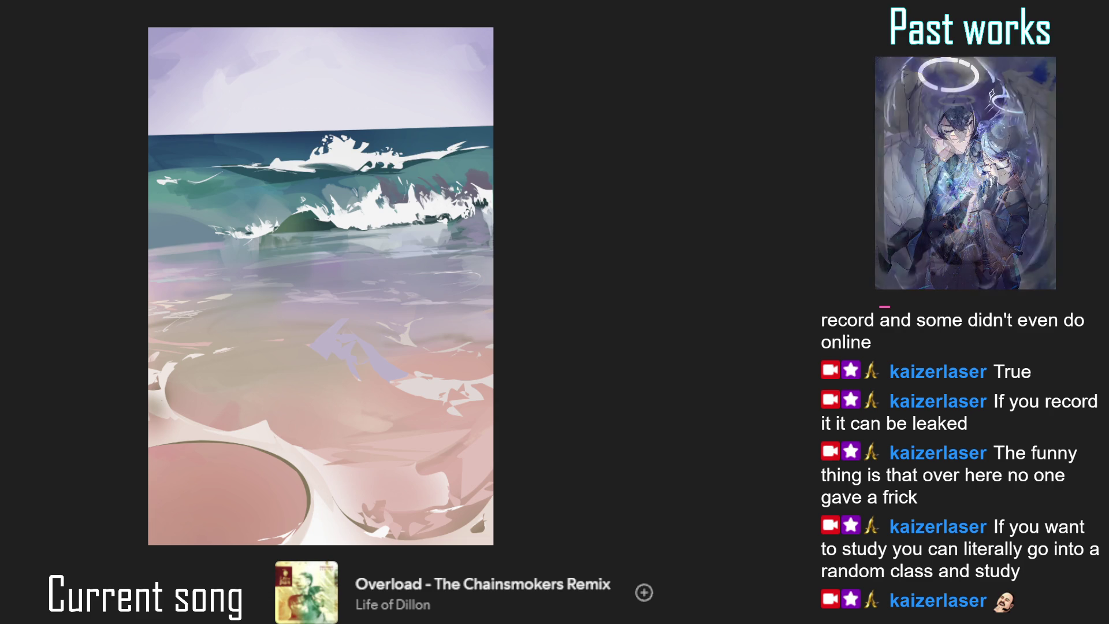
pyautogui.scroll(2, 351, 146)
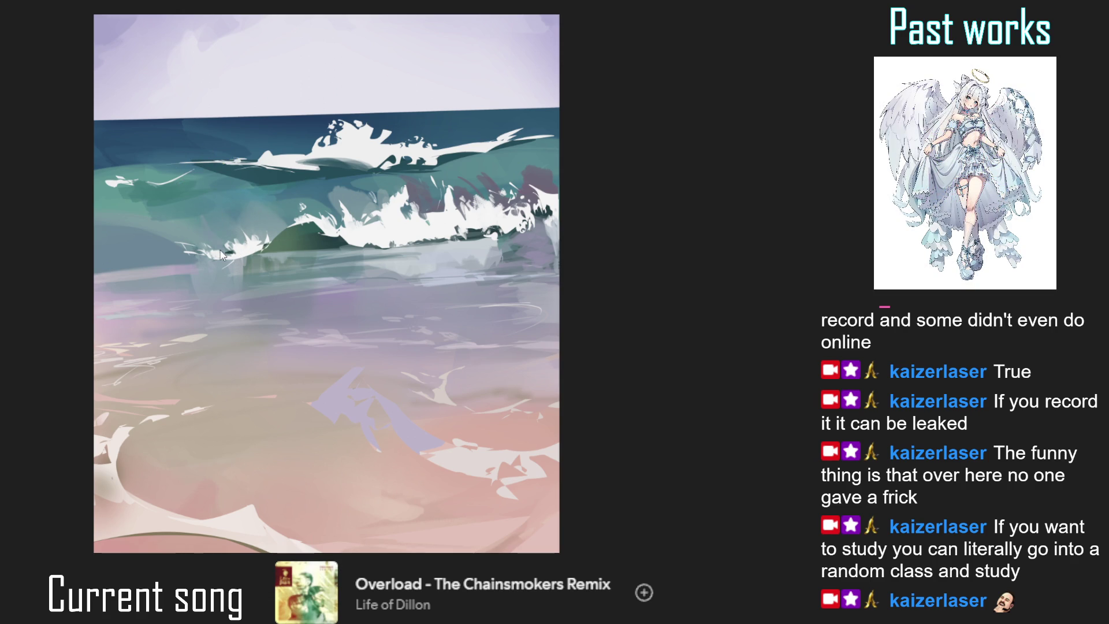
# - Drag the first freehand lasso outline along the lower wave crest
pyautogui.moveTo(201, 249)
pyautogui.mouseDown()
pyautogui.moveTo(294, 229)
pyautogui.moveTo(169, 203)
pyautogui.mouseUp()
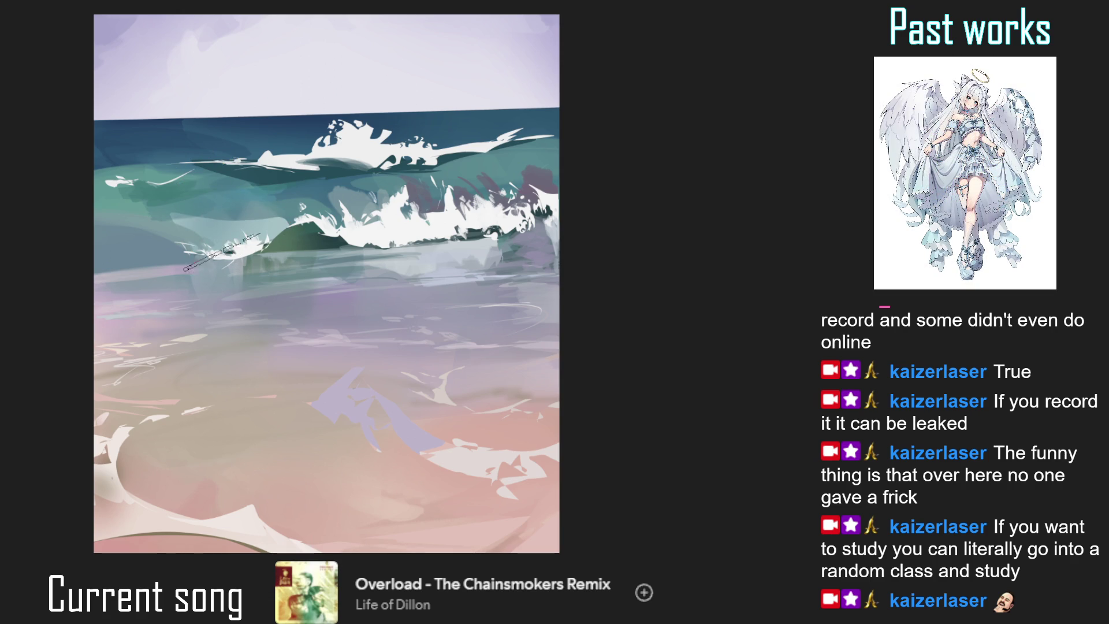
pyautogui.moveTo(197, 249)
pyautogui.mouseDown()
pyautogui.moveTo(215, 220)
pyautogui.moveTo(289, 234)
pyautogui.moveTo(265, 248)
pyautogui.mouseUp()
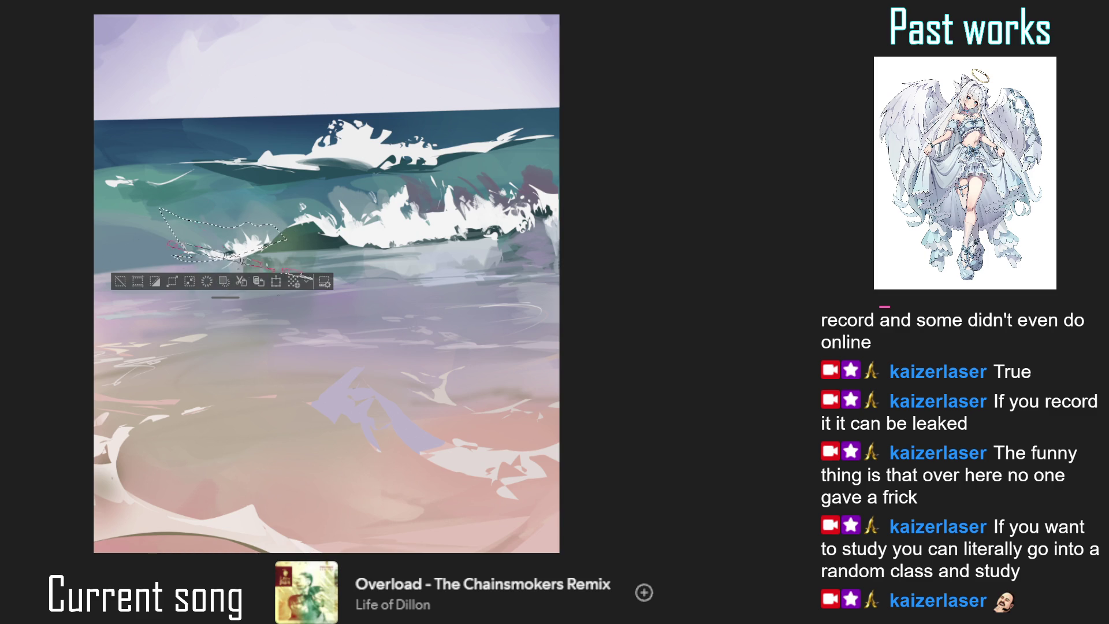
pyautogui.moveTo(180, 252); pyautogui.dragTo(267, 189)
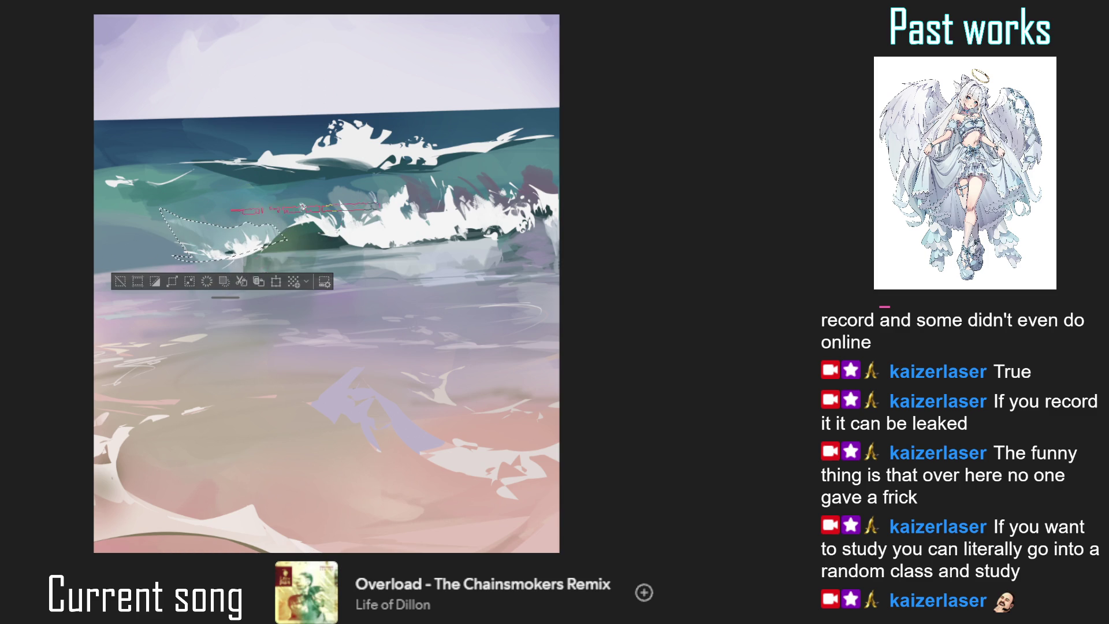
pyautogui.hotkey('ctrl', 'd')
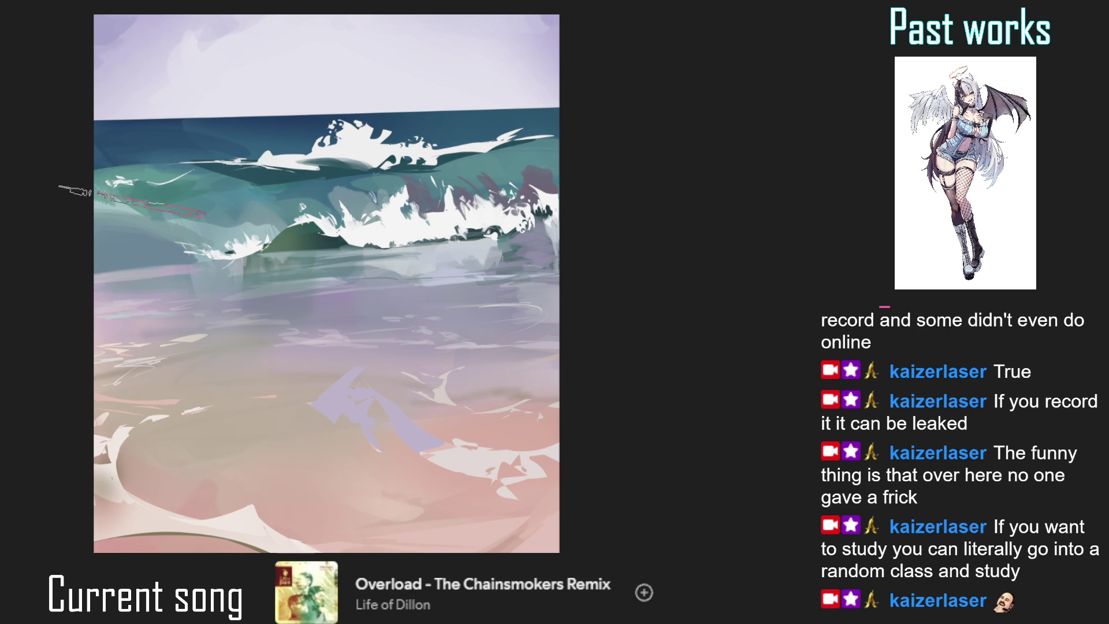
# - Rotate the view counter-clockwise, lasso the breaking wave crest, and sample the wave's teal
pyautogui.scroll(-2, 165, 287)
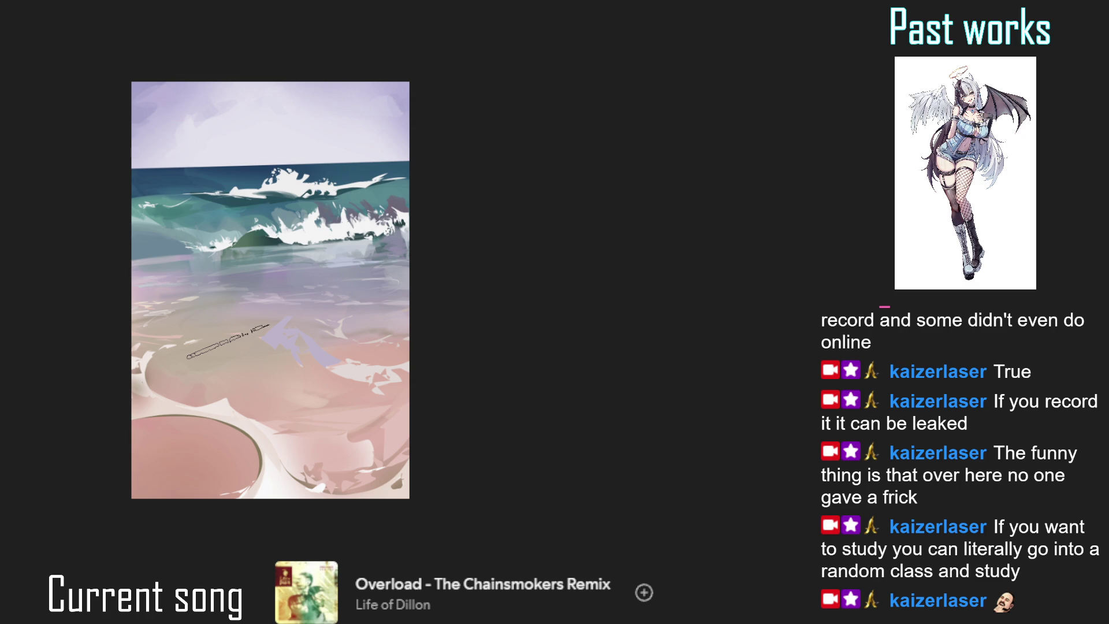
pyautogui.press('4')
pyautogui.scroll(1, 347, 231)
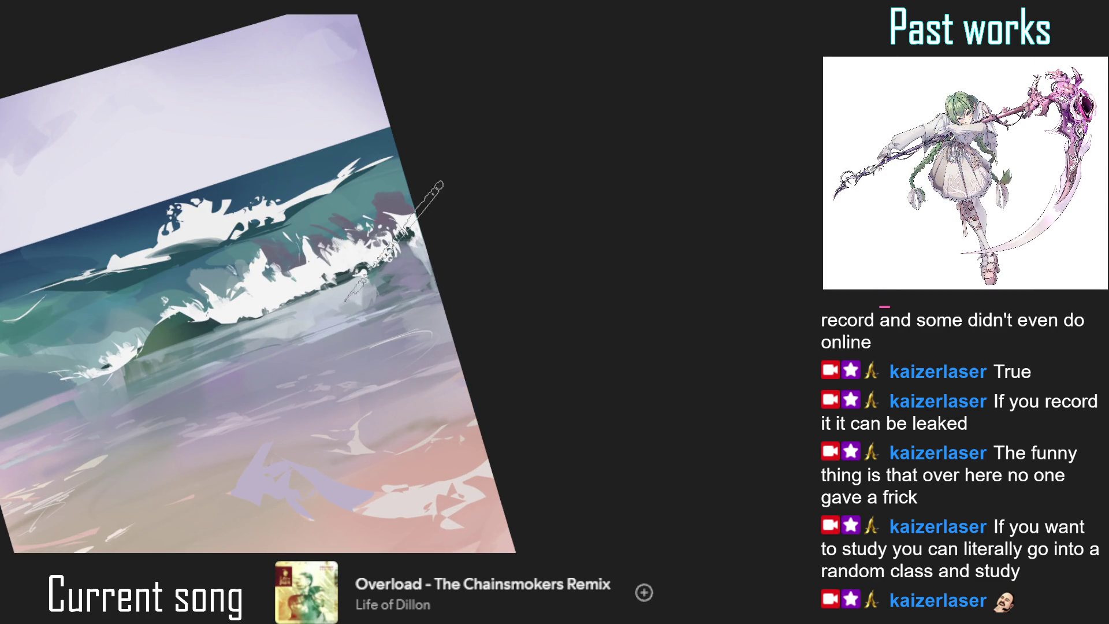
pyautogui.moveTo(208, 265); pyautogui.dragTo(333, 223)
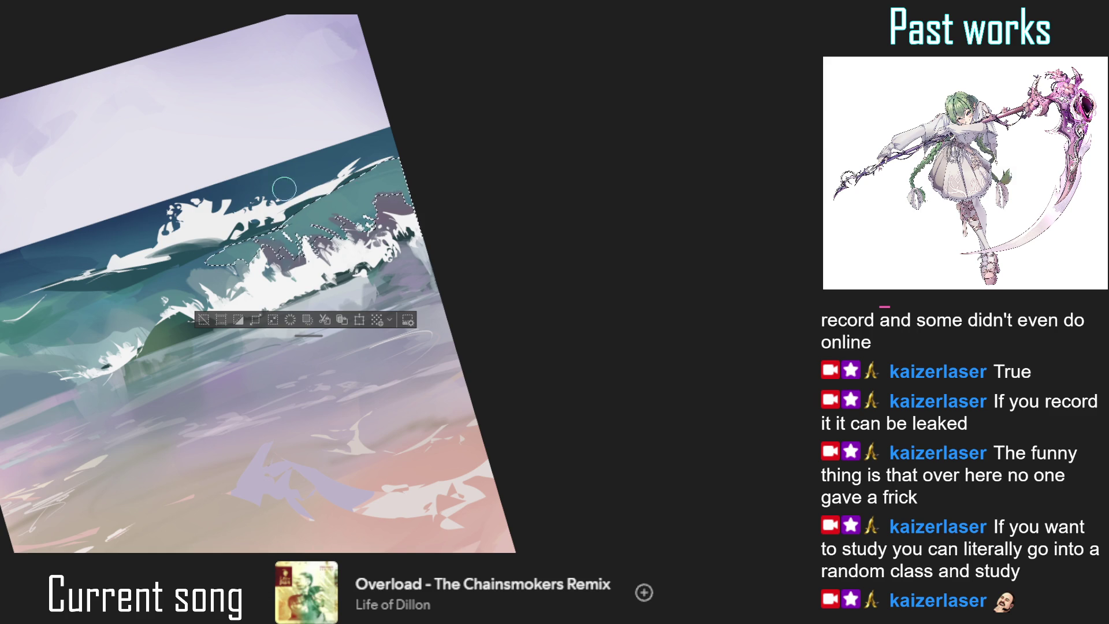
pyautogui.keyDown('alt'); pyautogui.click(190, 256); pyautogui.keyUp('alt')
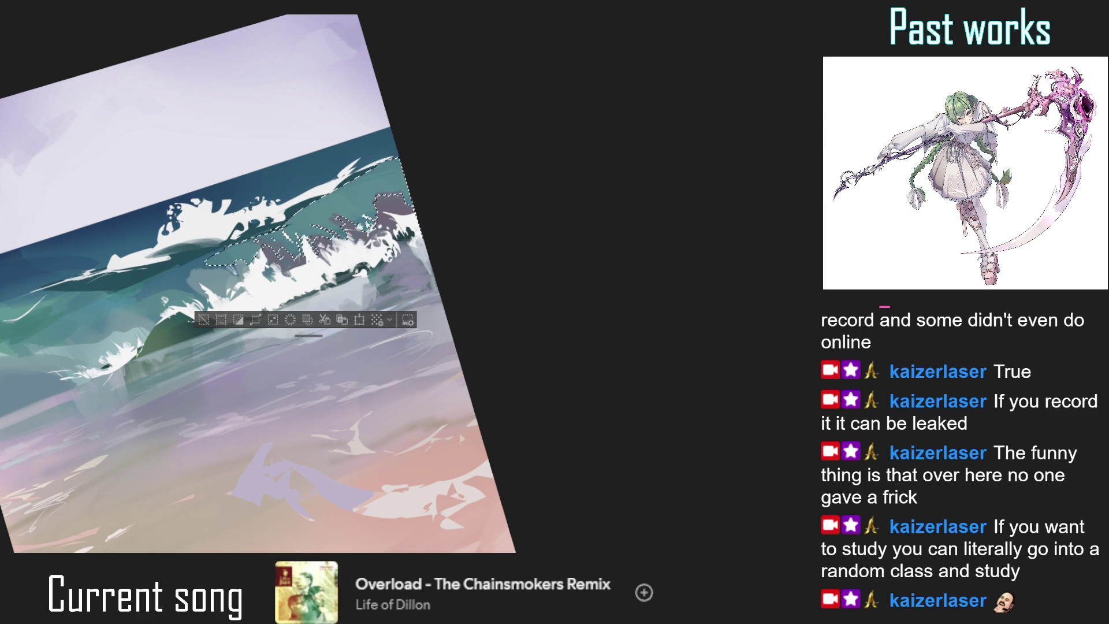
# - Paint teal and purple-grey shading inside the crest selection, then deselect and fit the view upright
pyautogui.moveTo(307, 229)
pyautogui.mouseDown()
pyautogui.moveTo(306, 248)
pyautogui.moveTo(274, 220)
pyautogui.moveTo(289, 260)
pyautogui.moveTo(301, 263)
pyautogui.moveTo(304, 237)
pyautogui.moveTo(298, 246)
pyautogui.moveTo(380, 209)
pyautogui.mouseUp()
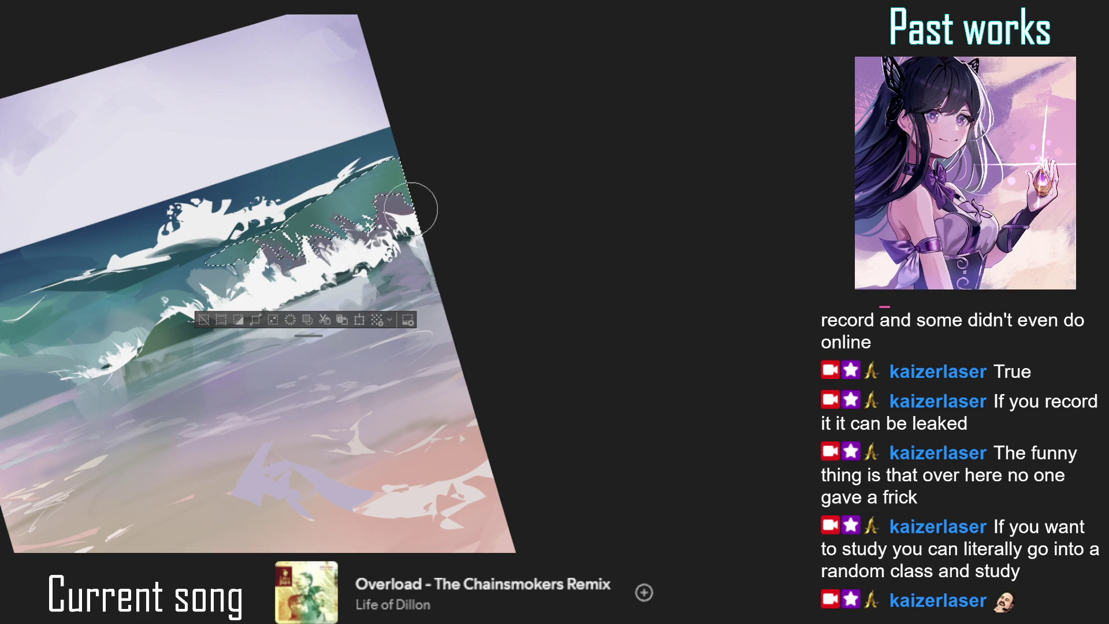
pyautogui.moveTo(485, 193); pyautogui.dragTo(437, 216)
pyautogui.moveTo(292, 234)
pyautogui.mouseDown()
pyautogui.moveTo(300, 249)
pyautogui.moveTo(296, 240)
pyautogui.moveTo(318, 231)
pyautogui.moveTo(291, 254)
pyautogui.moveTo(404, 202)
pyautogui.moveTo(300, 250)
pyautogui.moveTo(304, 240)
pyautogui.moveTo(323, 249)
pyautogui.moveTo(312, 285)
pyautogui.mouseUp()
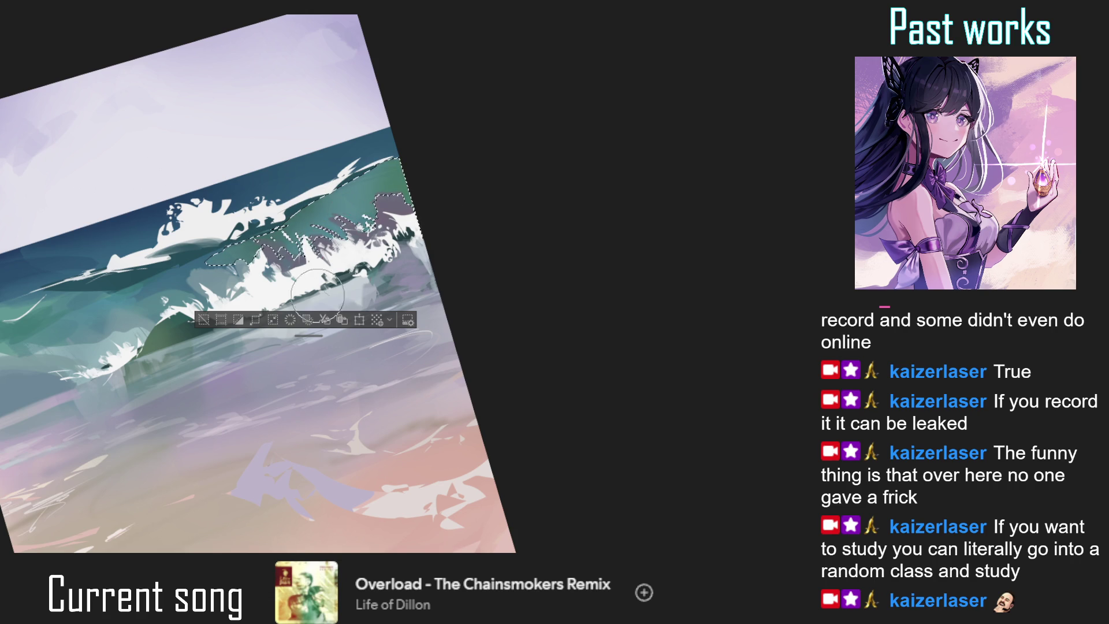
pyautogui.moveTo(426, 218); pyautogui.dragTo(495, 185)
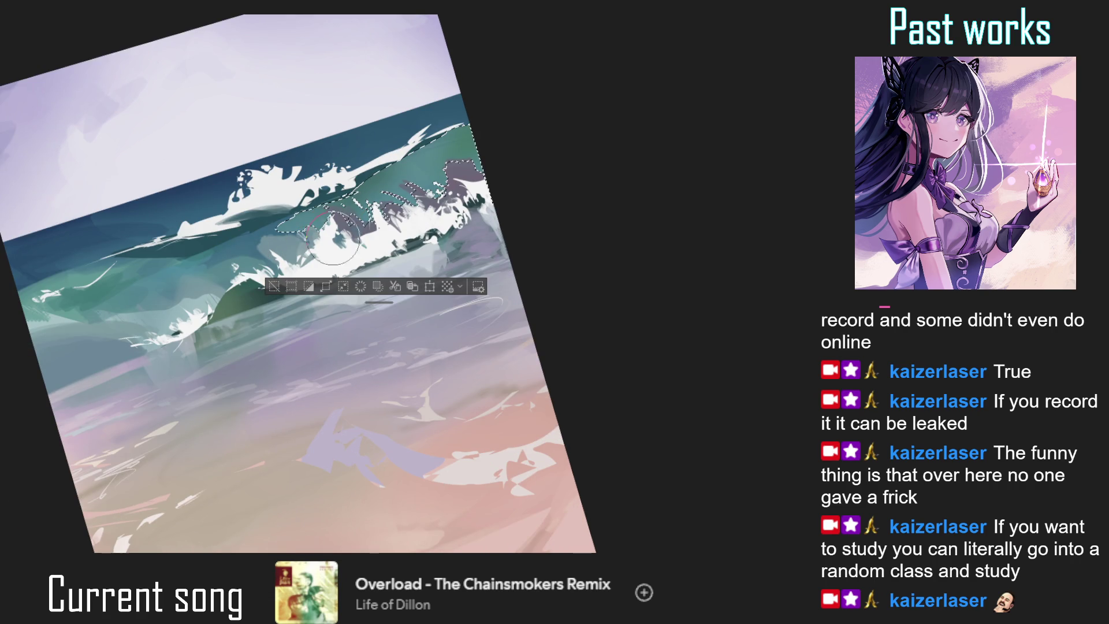
pyautogui.hotkey('ctrl', 'd')
pyautogui.hotkey('ctrl', '0')
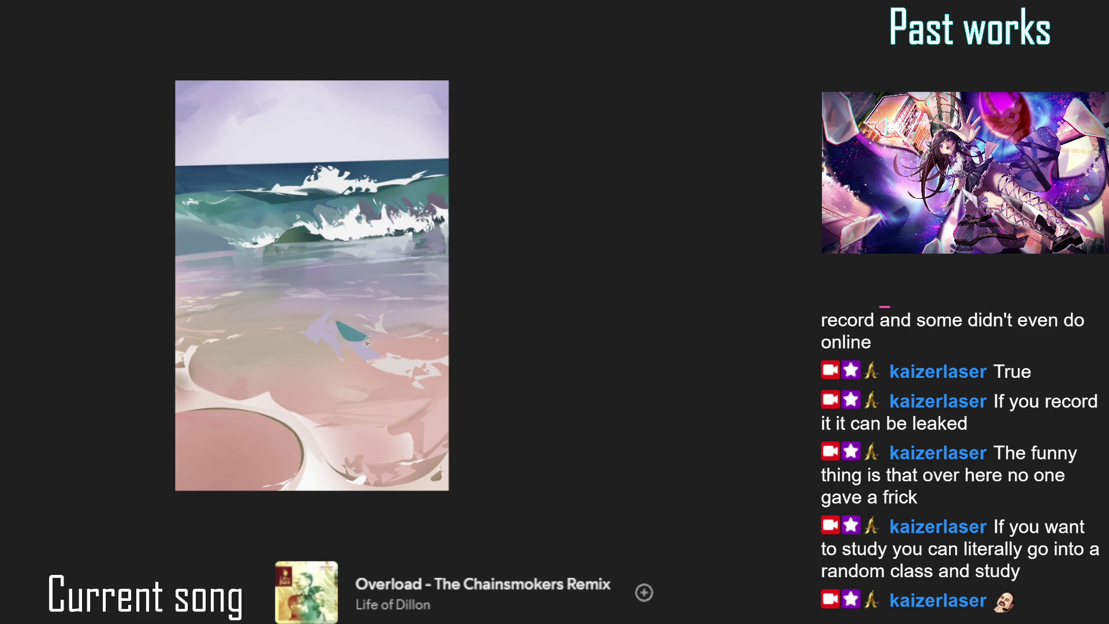
# - Zoom in on the wet sand and add short dark strokes mid-beach, undoing the first one
pyautogui.scroll(1, 364, 301)
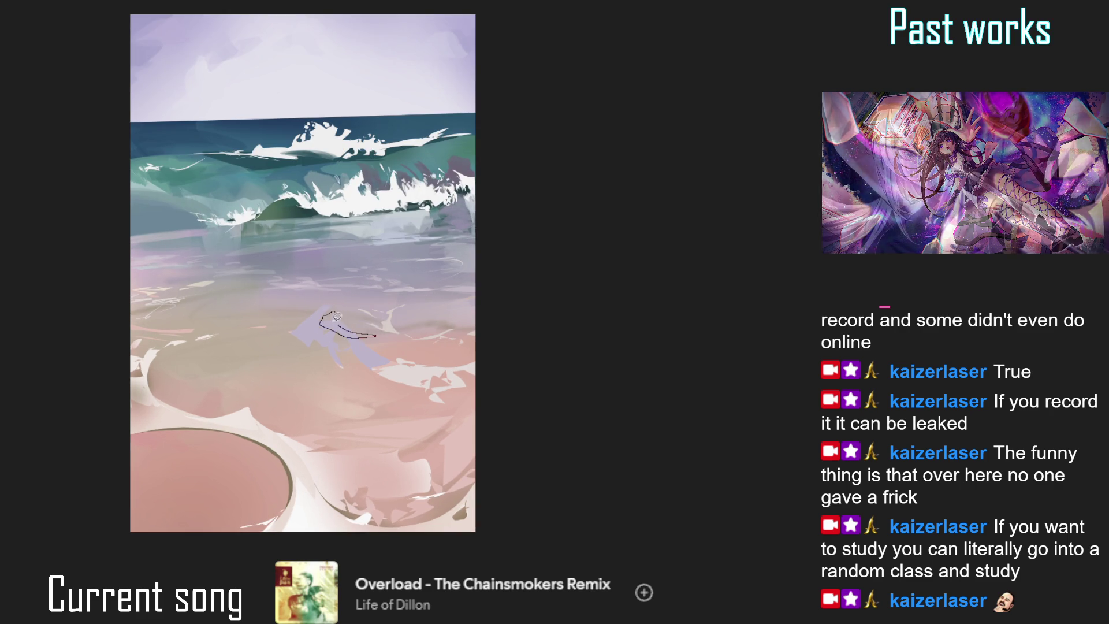
pyautogui.scroll(-2, 346, 312)
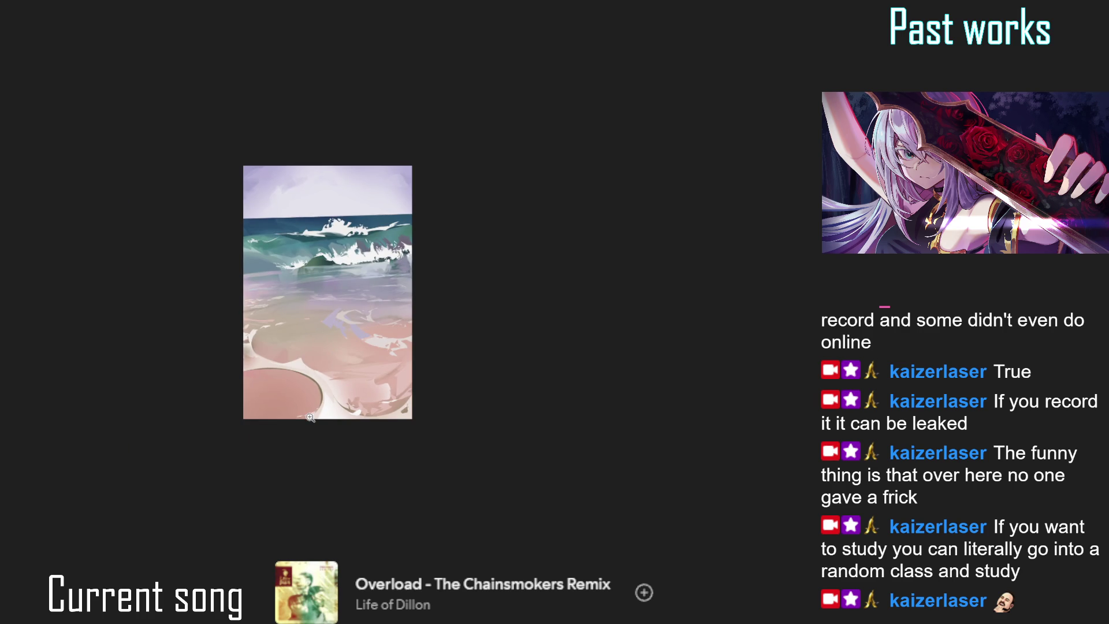
pyautogui.scroll(2, 416, 292)
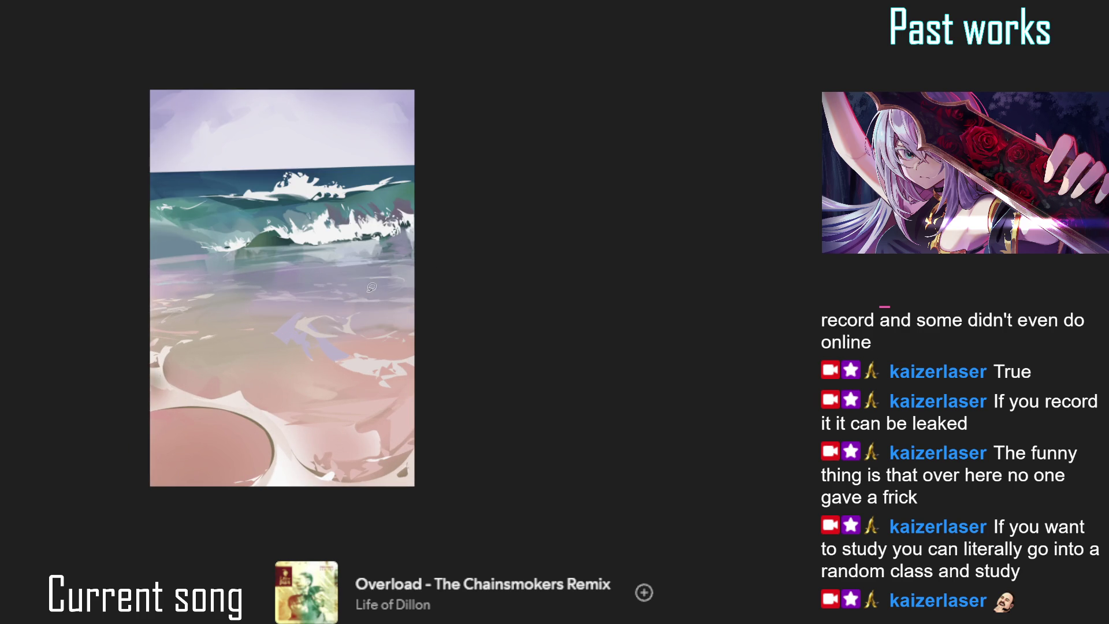
pyautogui.moveTo(374, 304); pyautogui.dragTo(400, 307)
pyautogui.hotkey('ctrl', 'z')
pyautogui.hotkey('ctrl', 'z')
pyautogui.hotkey('ctrl', 'z')
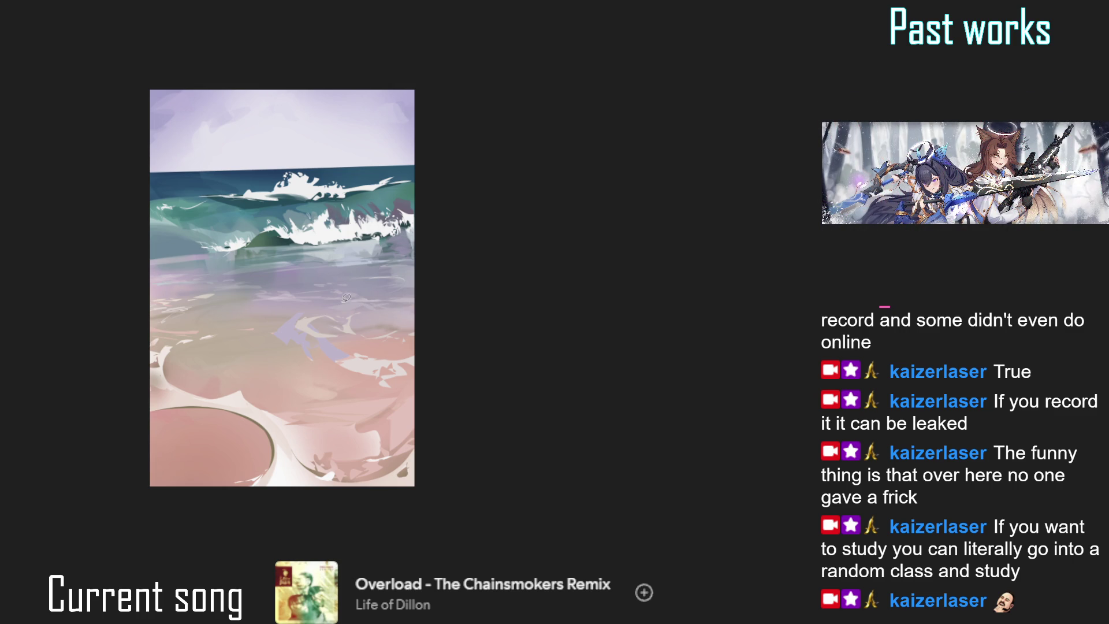
pyautogui.moveTo(332, 311); pyautogui.dragTo(315, 308)
pyautogui.moveTo(359, 294); pyautogui.dragTo(376, 290)
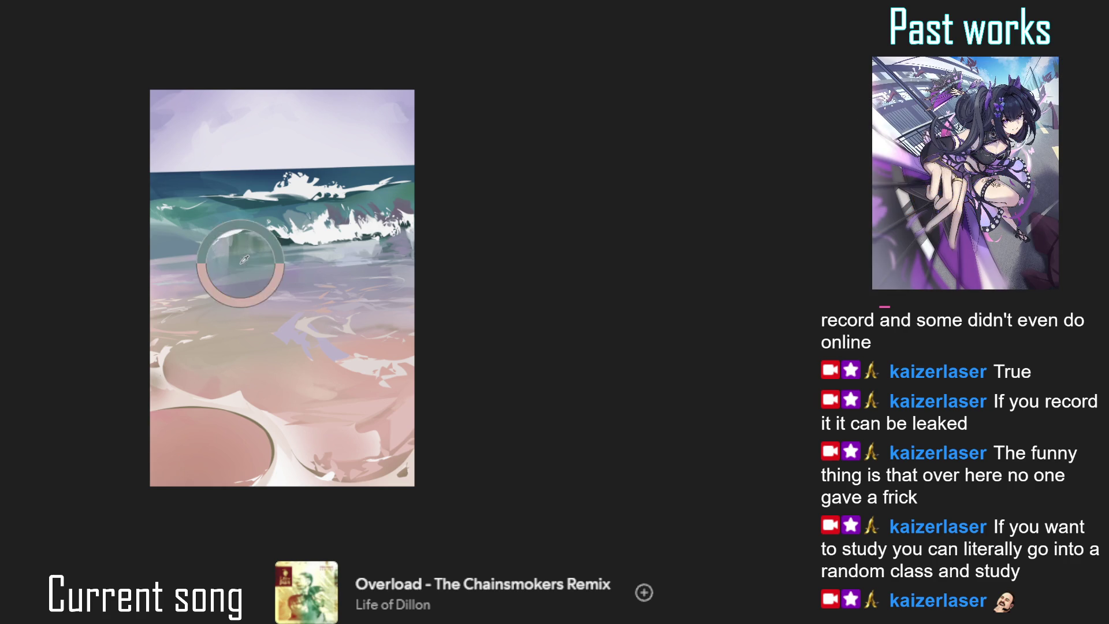
pyautogui.scroll(1, 248, 259)
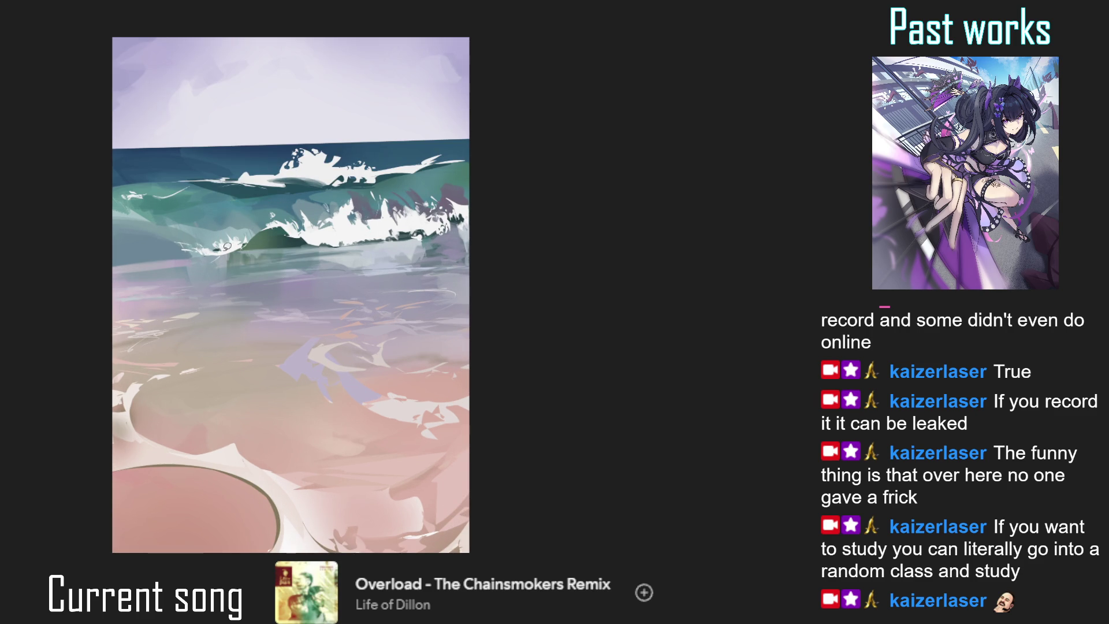
# - Paint a dark green shadow on the breaking wave, redoing the first attempt
pyautogui.moveTo(248, 245); pyautogui.dragTo(243, 283)
pyautogui.hotkey('ctrl', 'z')
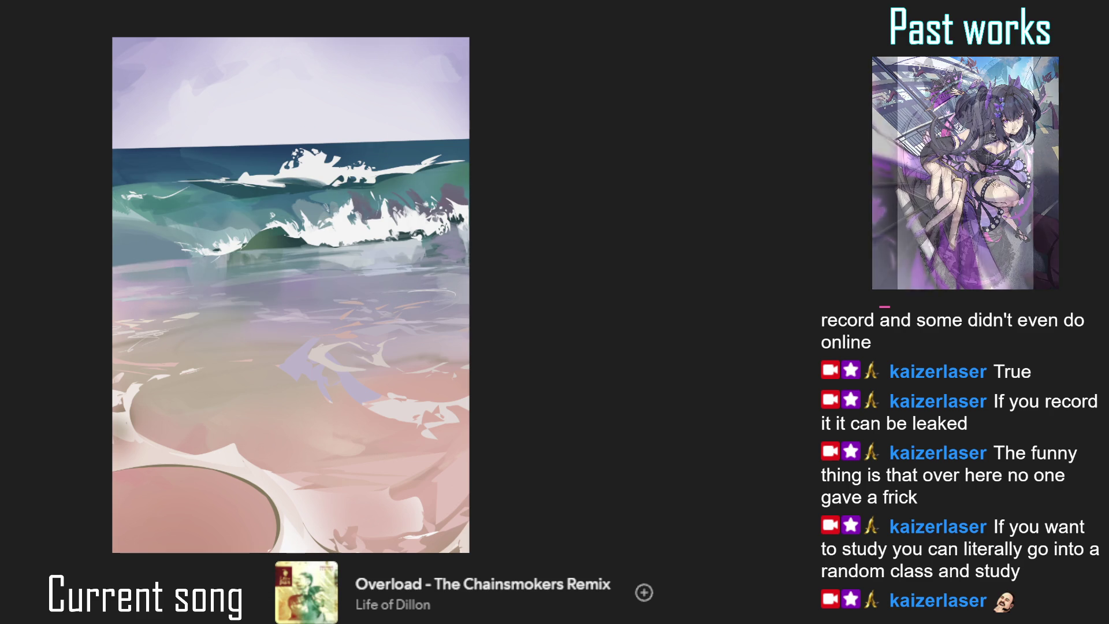
pyautogui.moveTo(247, 244)
pyautogui.mouseDown()
pyautogui.moveTo(234, 269)
pyautogui.moveTo(255, 260)
pyautogui.moveTo(259, 276)
pyautogui.mouseUp()
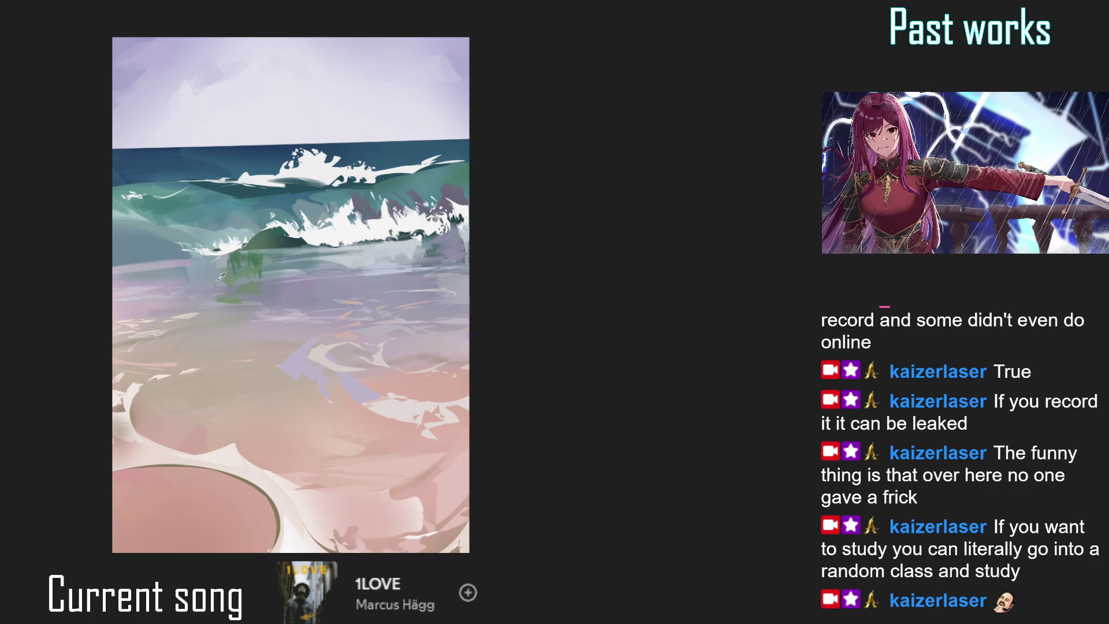
# - Add short white foam streaks under the wave crest, then sample a colour and auto-select the left wave area
pyautogui.moveTo(194, 266)
pyautogui.mouseDown()
pyautogui.moveTo(196, 288)
pyautogui.moveTo(214, 285)
pyautogui.mouseUp()
pyautogui.moveTo(226, 249)
pyautogui.mouseDown()
pyautogui.moveTo(229, 277)
pyautogui.moveTo(213, 257)
pyautogui.moveTo(224, 252)
pyautogui.mouseUp()
pyautogui.keyDown('alt'); pyautogui.click(191, 229); pyautogui.keyUp('alt')
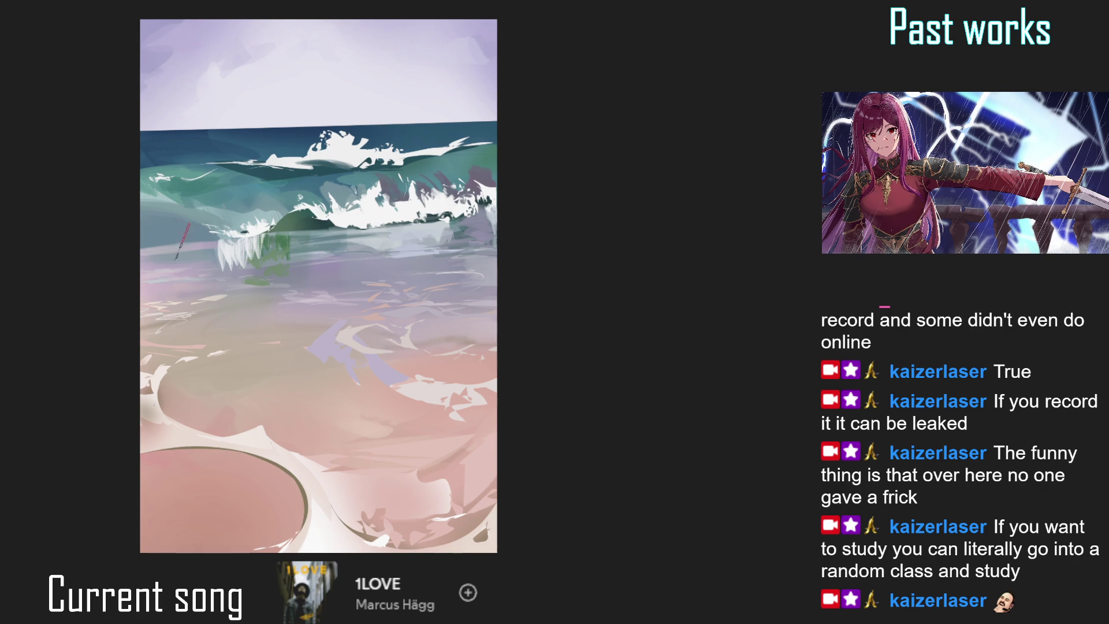
pyautogui.click(185, 238)
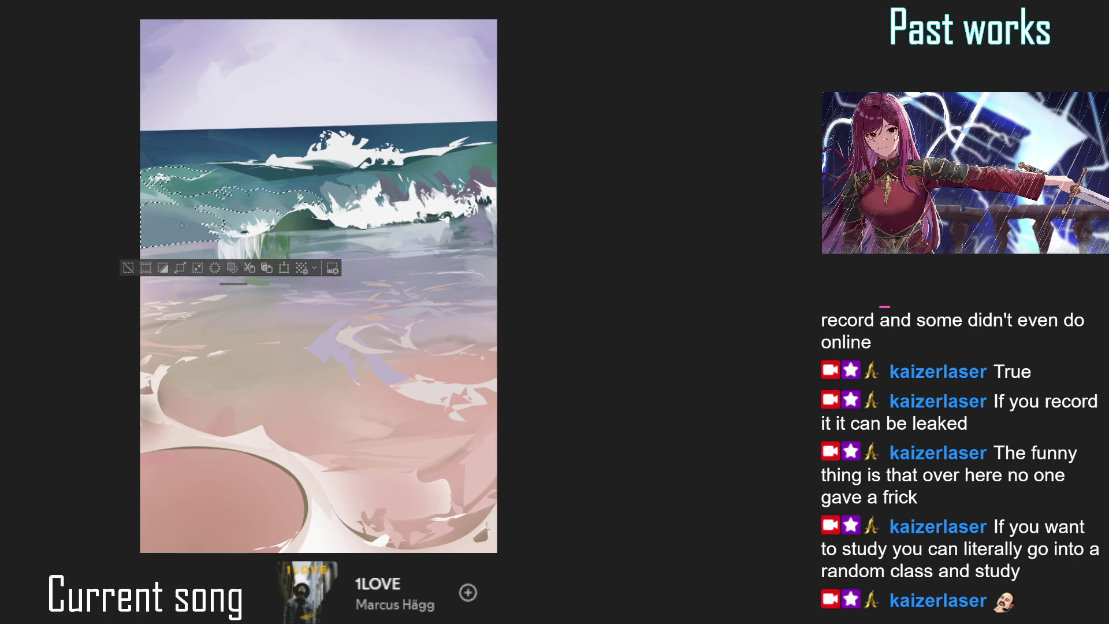
# - Airbrush a sampled wave colour softly into the selected left wave area, then deselect
pyautogui.keyDown('alt'); pyautogui.click(286, 226); pyautogui.keyUp('alt')
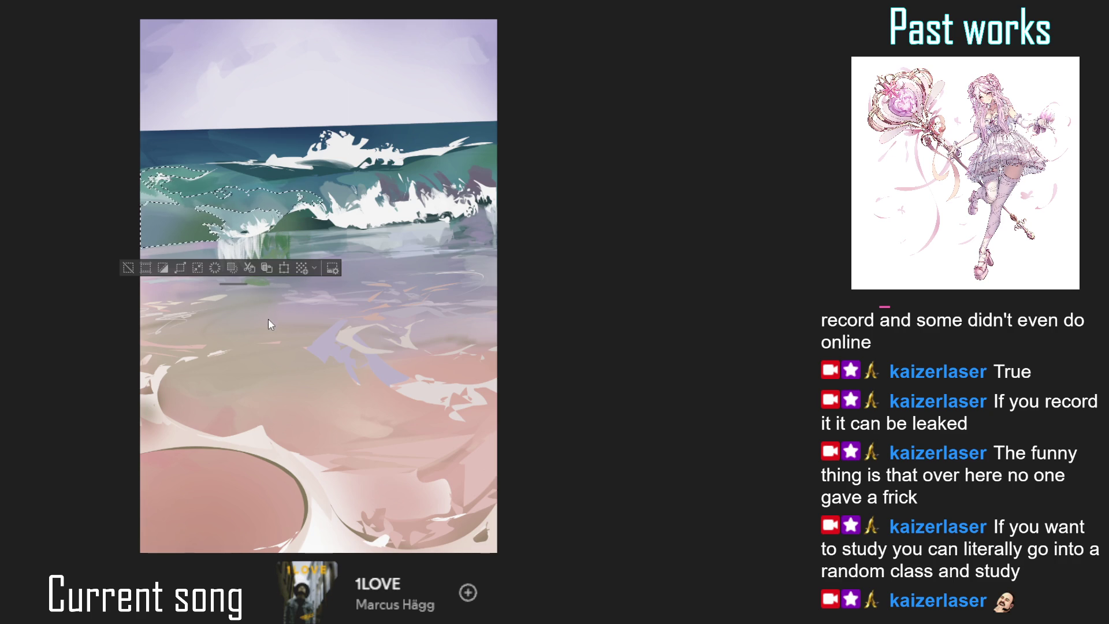
pyautogui.moveTo(219, 231)
pyautogui.mouseDown()
pyautogui.moveTo(173, 185)
pyautogui.moveTo(168, 254)
pyautogui.mouseUp()
pyautogui.hotkey('ctrl', 'd')
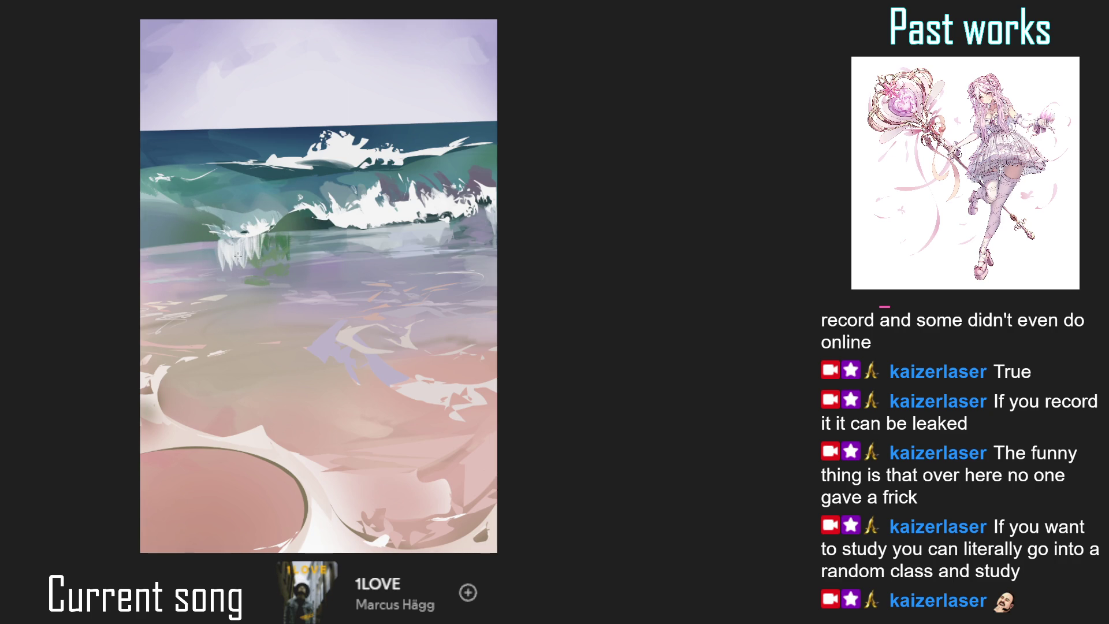
# - With a smaller brush, stretch the white foam streaks downward, removing a stray red stroke
pyautogui.moveTo(222, 199); pyautogui.dragTo(186, 209)
pyautogui.hotkey('ctrl', 'z')
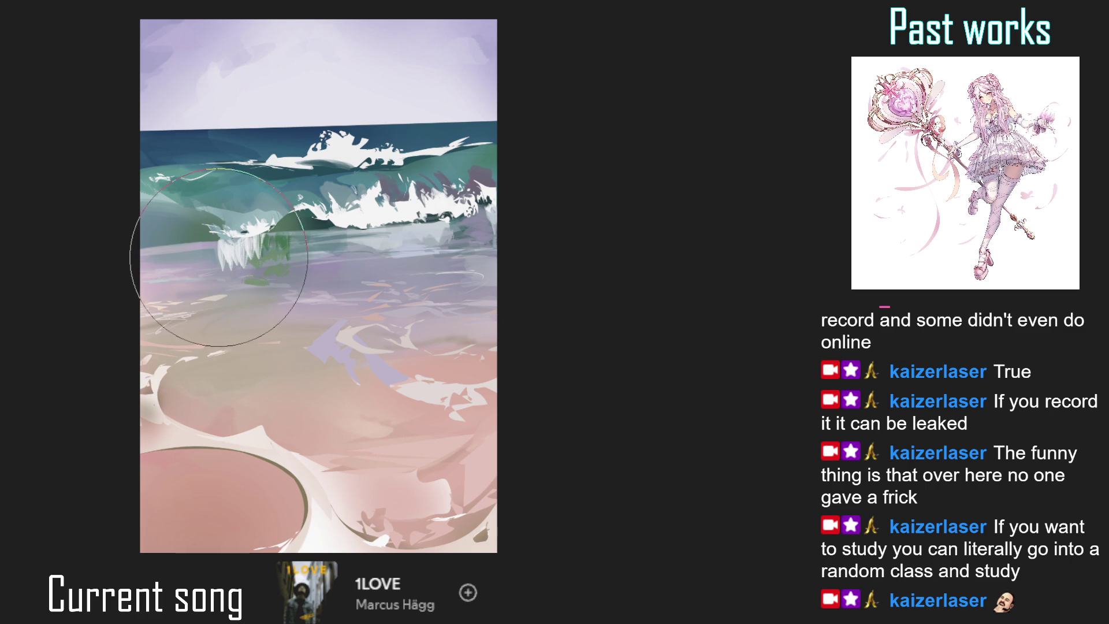
pyautogui.press('[')
pyautogui.press('[')
pyautogui.press('[')
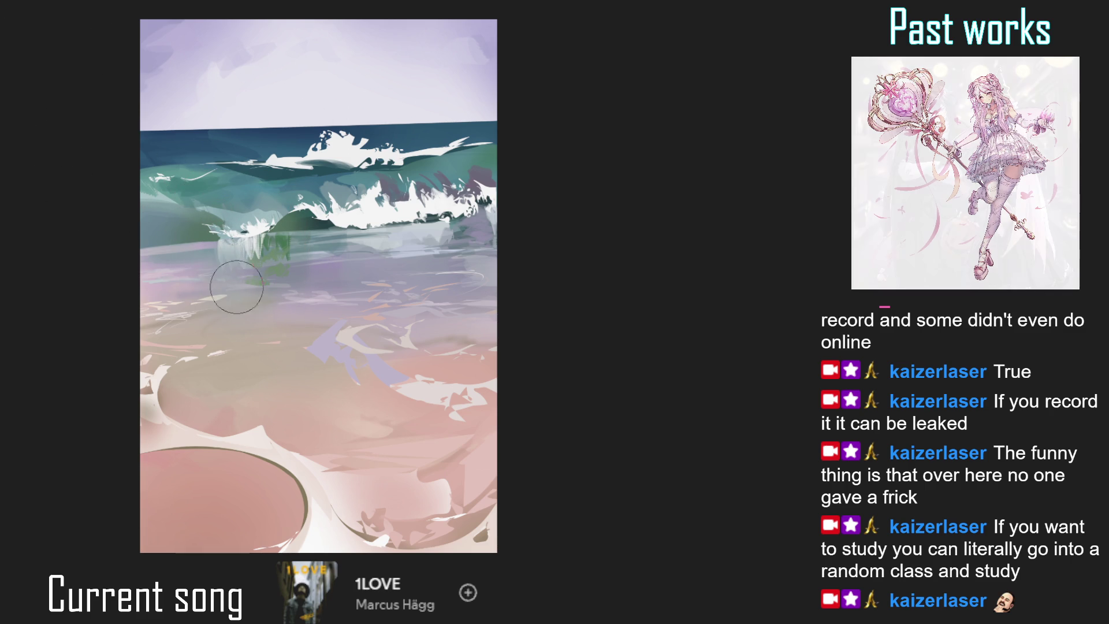
pyautogui.moveTo(254, 263); pyautogui.dragTo(257, 283)
pyautogui.moveTo(231, 245); pyautogui.dragTo(225, 272)
# - Blend the foam streaks into a greyish-green reflection and zoom out to view the whole painting
pyautogui.press(']')
pyautogui.press(']')
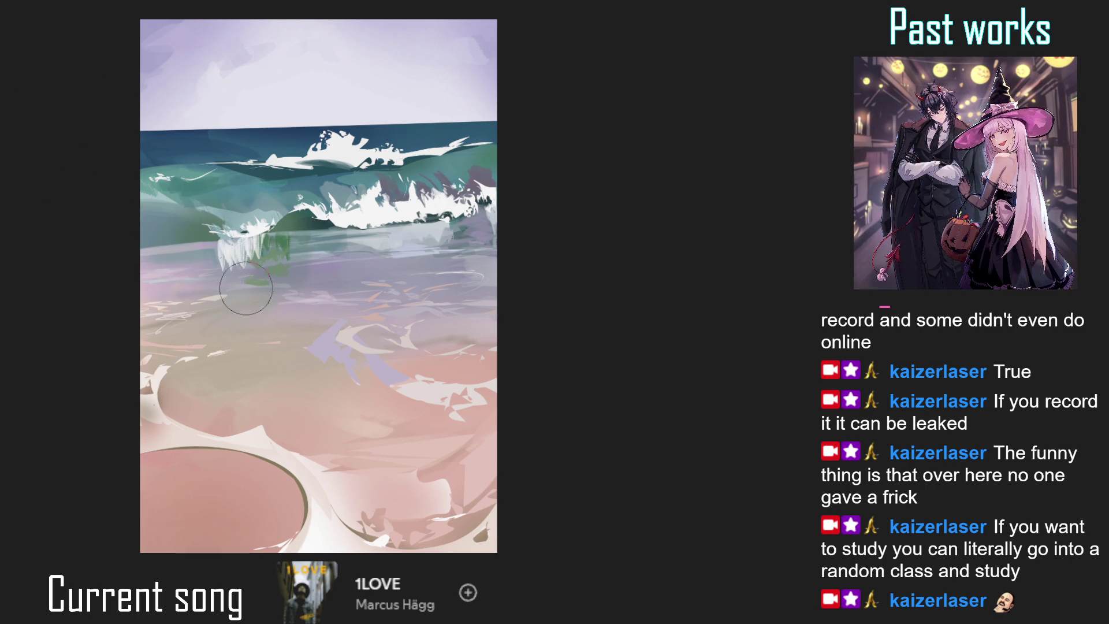
pyautogui.press('[')
pyautogui.press('[')
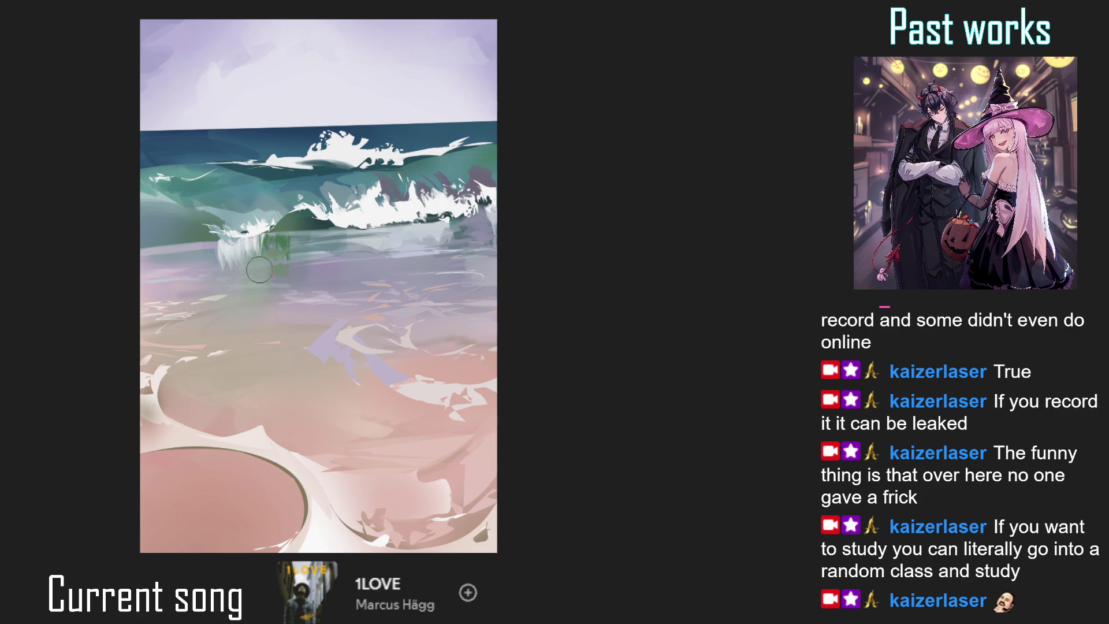
pyautogui.moveTo(284, 258)
pyautogui.mouseDown()
pyautogui.moveTo(249, 272)
pyautogui.moveTo(233, 251)
pyautogui.moveTo(223, 272)
pyautogui.moveTo(228, 259)
pyautogui.mouseUp()
pyautogui.press('[')
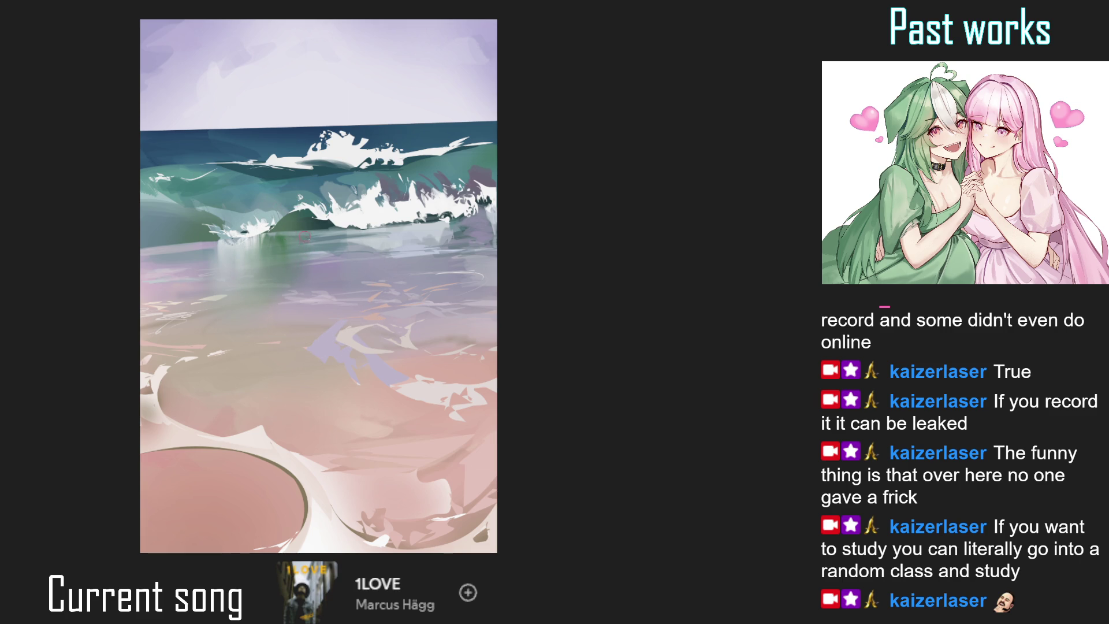
pyautogui.hotkey('ctrl', '-')
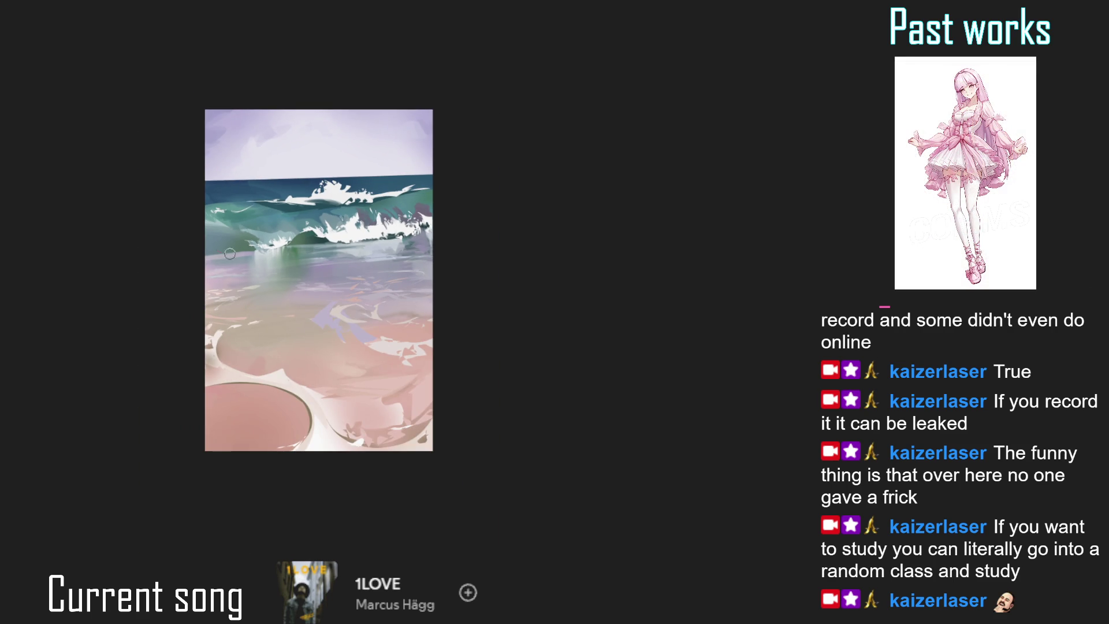
# - Paint faint light streaks down into the wave reflection
pyautogui.press(']')
pyautogui.press(']')
pyautogui.press(']')
pyautogui.press('[')
pyautogui.press('[')
pyautogui.press('[')
pyautogui.press('[')
pyautogui.press('[')
pyautogui.scroll(2, 253, 260)
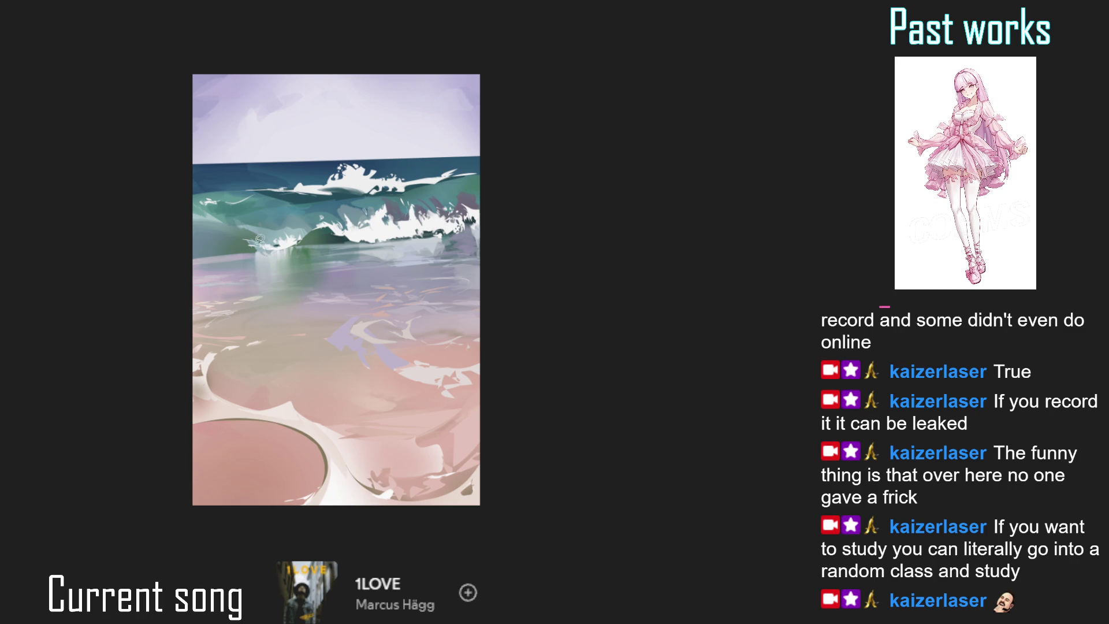
pyautogui.moveTo(258, 249); pyautogui.dragTo(258, 301)
pyautogui.moveTo(329, 261); pyautogui.dragTo(329, 306)
# - On a tilted view, soften the spray under the wave and lighten the dark green area
pyautogui.moveTo(277, 173); pyautogui.dragTo(303, 349)
pyautogui.moveTo(270, 310); pyautogui.dragTo(256, 305)
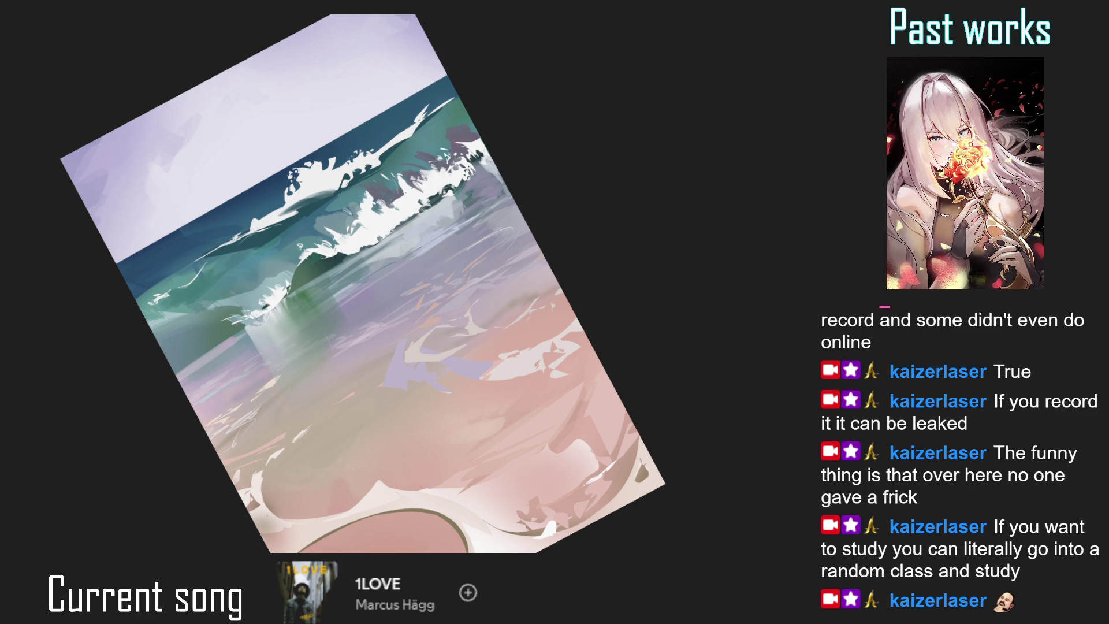
pyautogui.press(']')
pyautogui.press(']')
pyautogui.press(']')
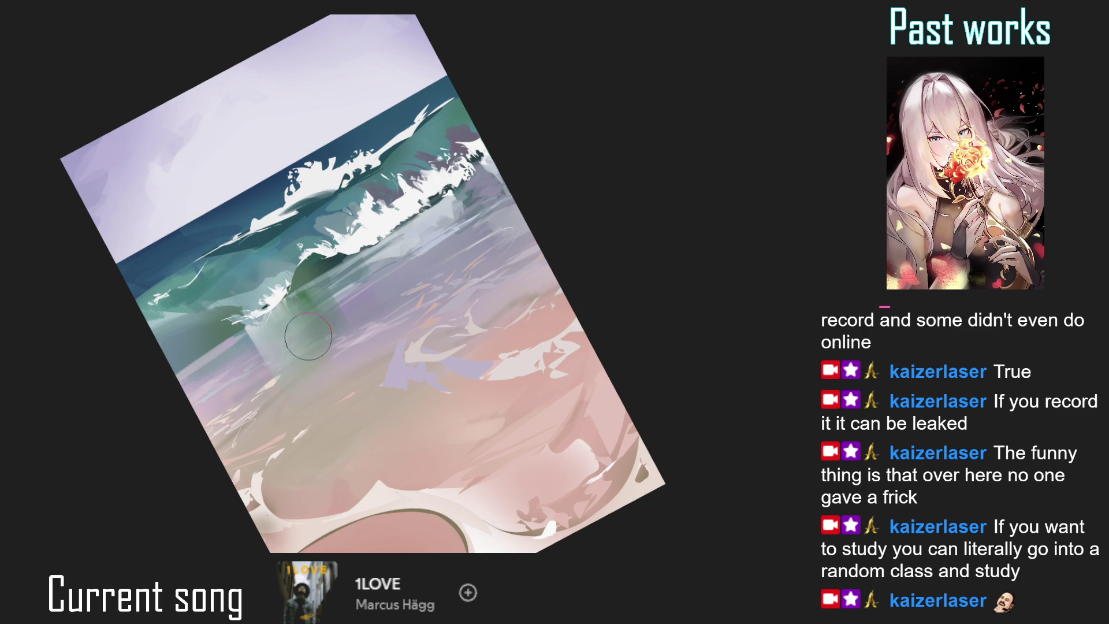
pyautogui.moveTo(300, 311)
pyautogui.mouseDown()
pyautogui.moveTo(334, 347)
pyautogui.moveTo(277, 335)
pyautogui.moveTo(295, 412)
pyautogui.mouseUp()
pyautogui.press(']')
pyautogui.press(']')
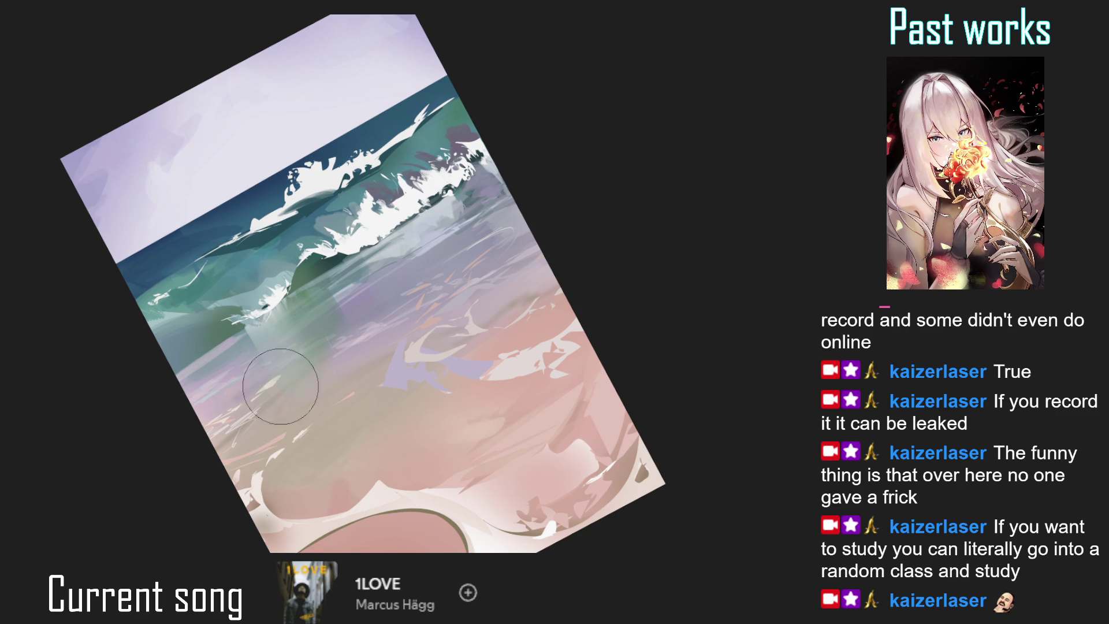
# - Reset the canvas rotation, fit the painting in the window, and compare the foam details
pyautogui.scroll(3, 357, 281)
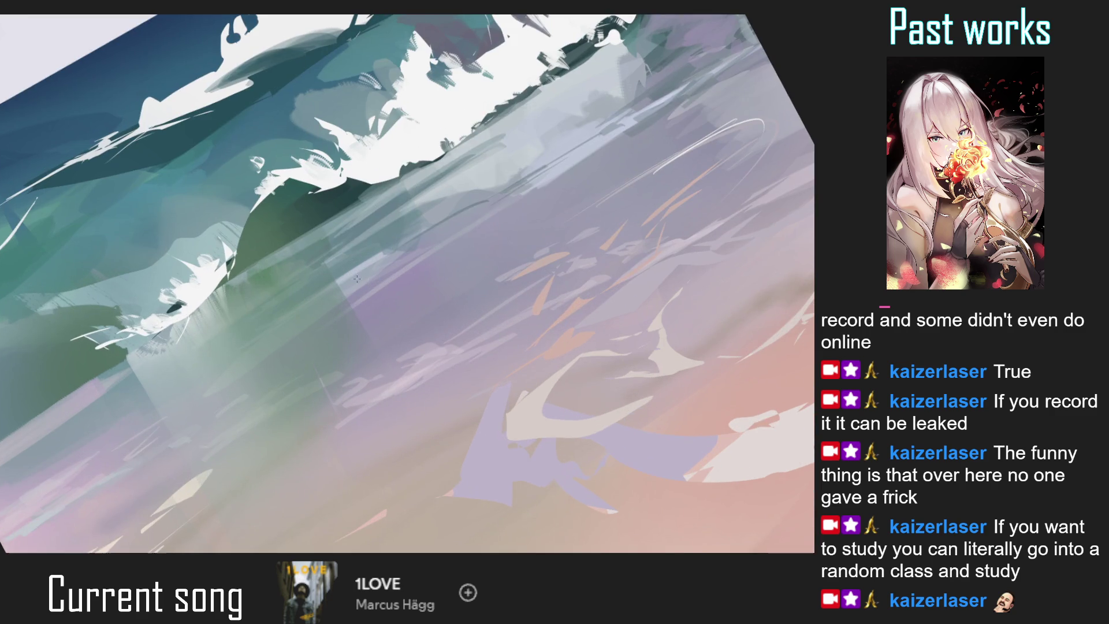
pyautogui.scroll(-3, 353, 277)
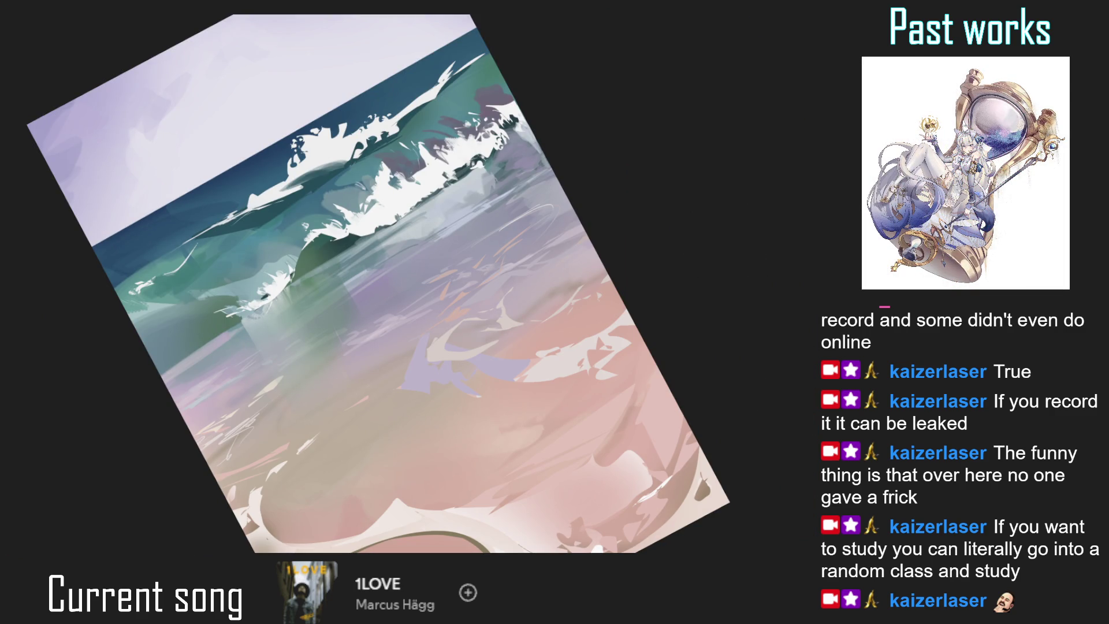
pyautogui.scroll(-1, 544, 259)
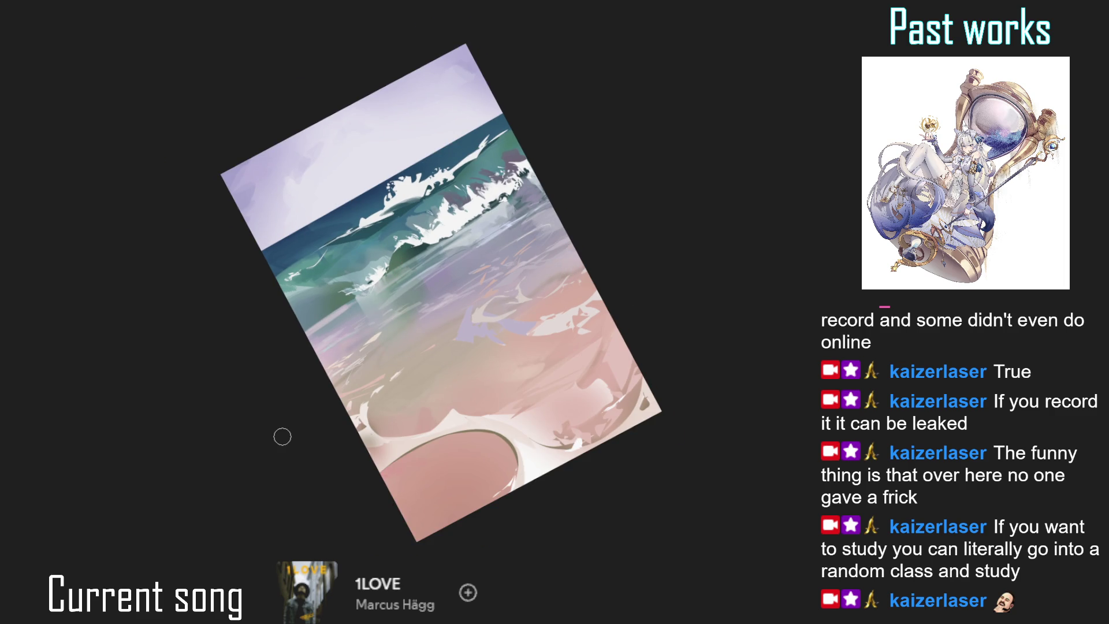
pyautogui.press('4')
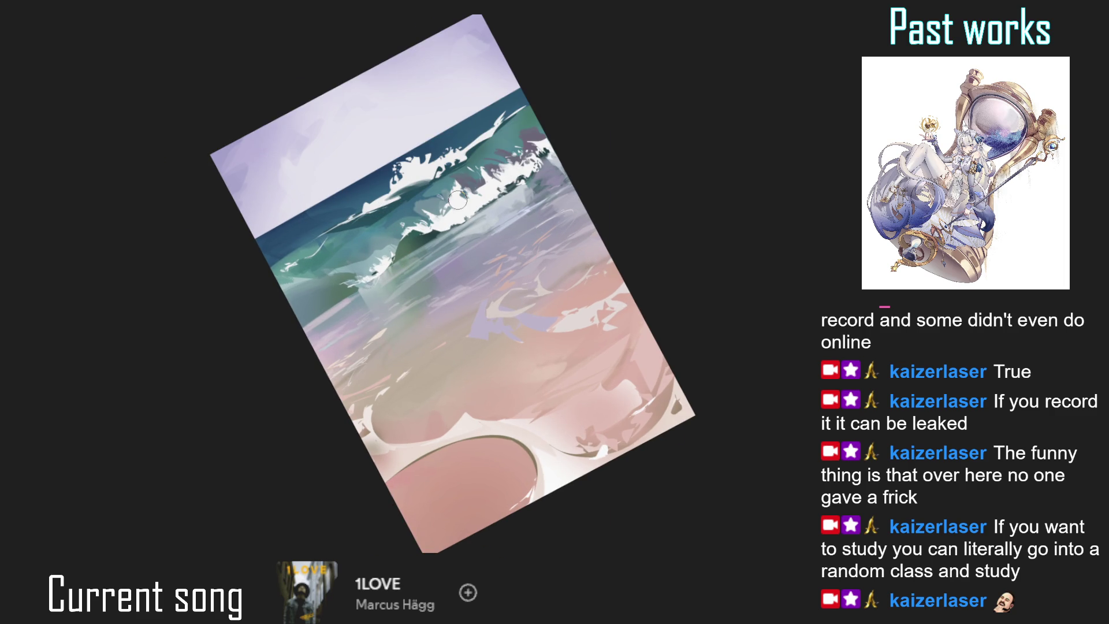
pyautogui.press('5')
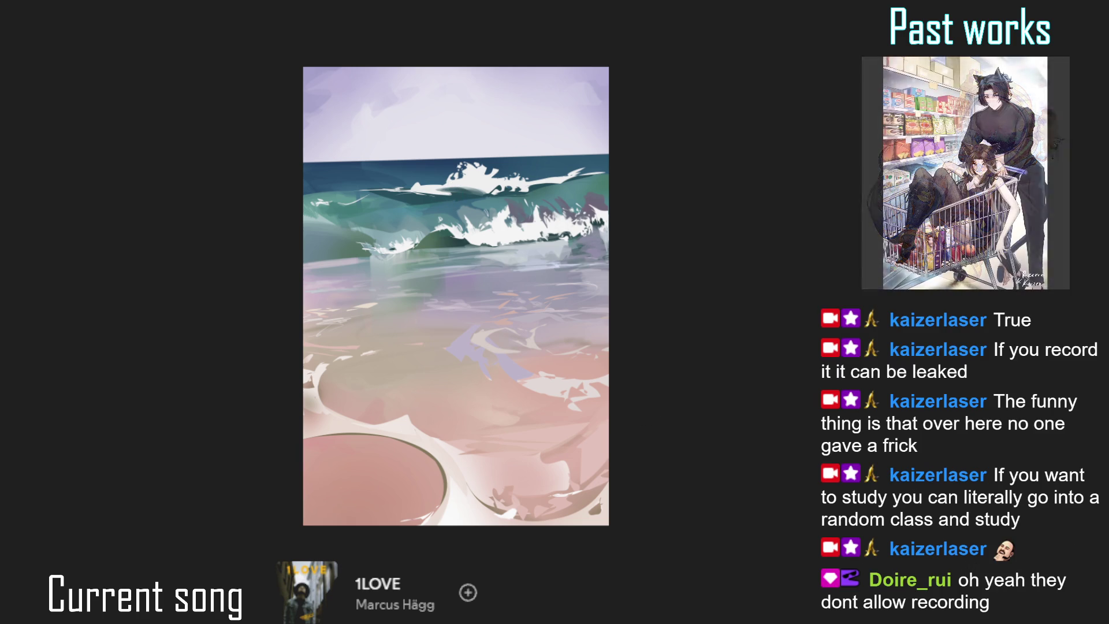
pyautogui.hotkey('ctrl', 'z')
pyautogui.hotkey('ctrl', 'shift', 'z')
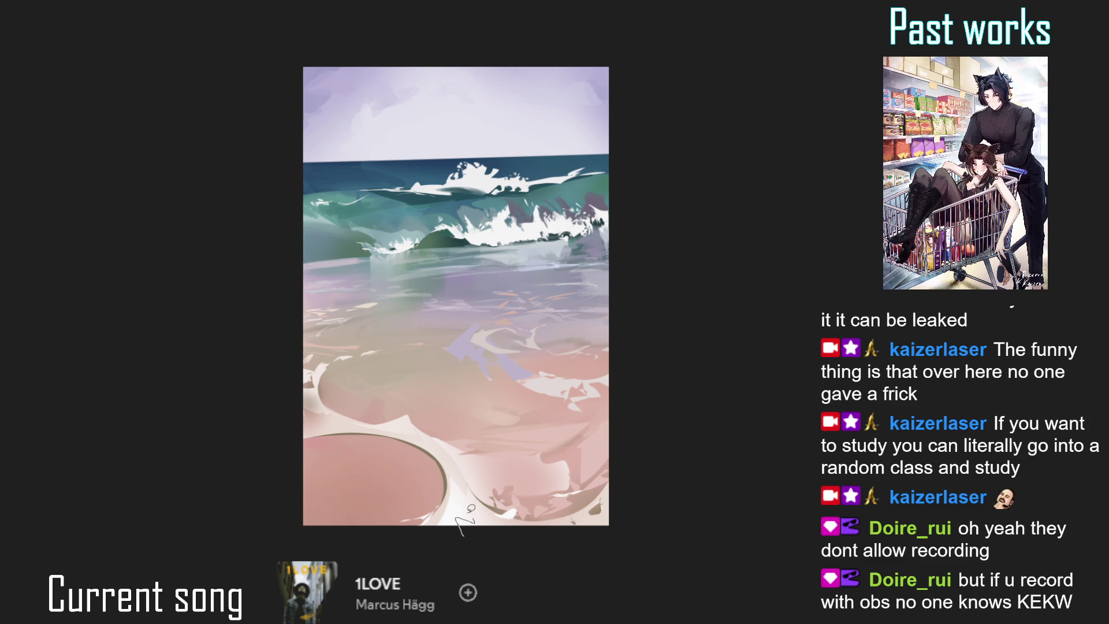
# - Rotate the view onto the shoreline and repaint and brighten the shoreline foam edge
pyautogui.moveTo(447, 465); pyautogui.dragTo(487, 426)
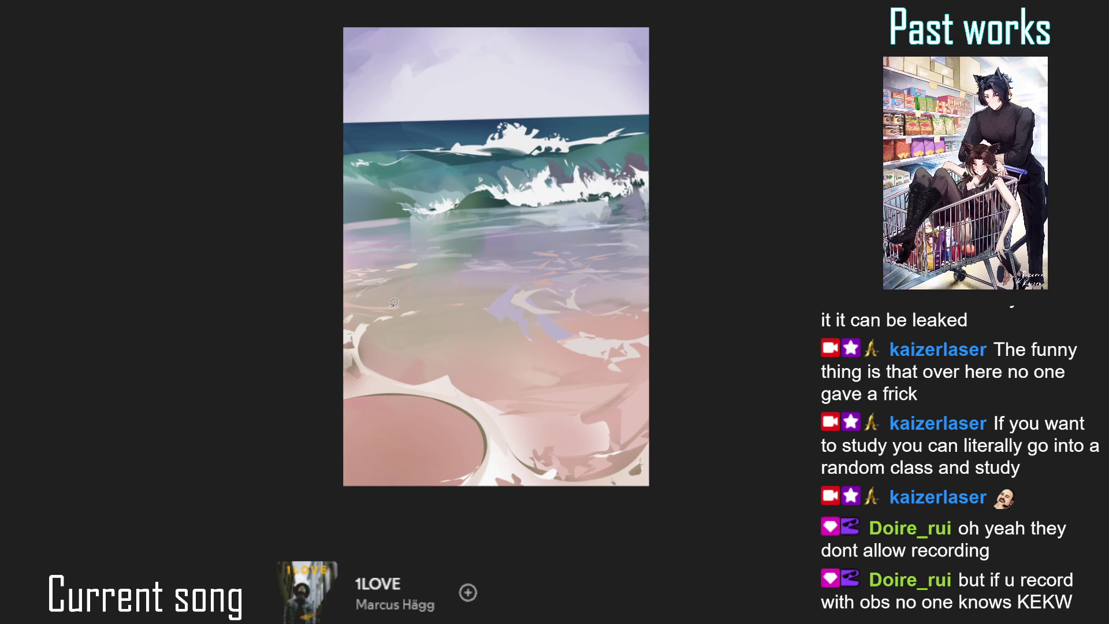
pyautogui.moveTo(361, 359); pyautogui.dragTo(475, 377)
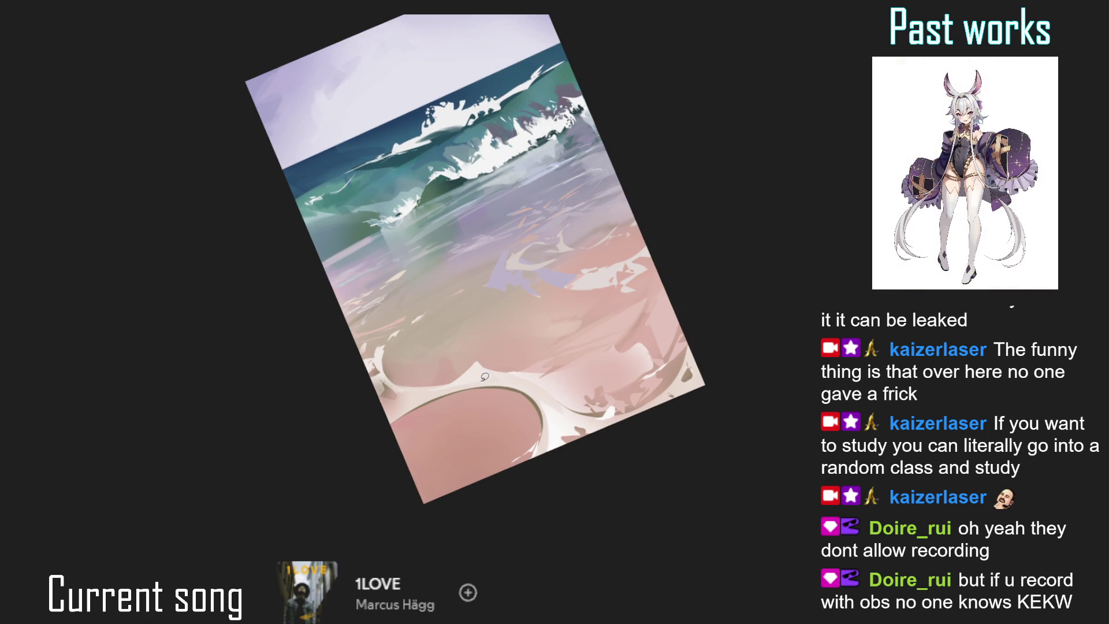
pyautogui.moveTo(472, 363)
pyautogui.mouseDown()
pyautogui.moveTo(405, 324)
pyautogui.moveTo(487, 328)
pyautogui.moveTo(401, 343)
pyautogui.moveTo(477, 324)
pyautogui.moveTo(415, 334)
pyautogui.moveTo(502, 331)
pyautogui.moveTo(450, 383)
pyautogui.mouseUp()
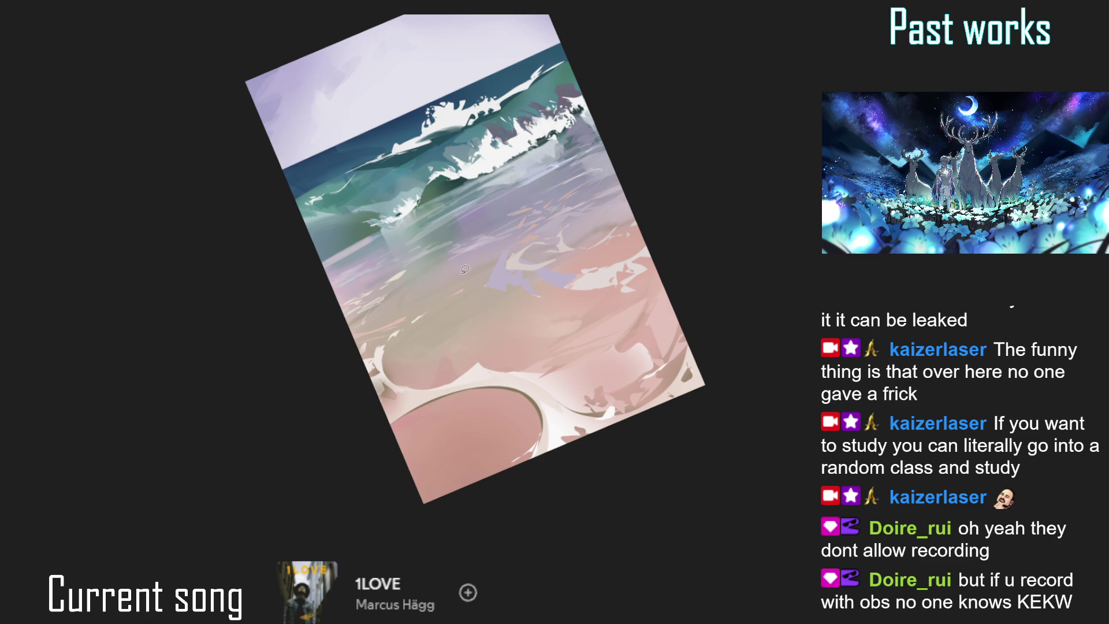
pyautogui.moveTo(505, 376)
pyautogui.mouseDown()
pyautogui.moveTo(477, 377)
pyautogui.moveTo(523, 373)
pyautogui.moveTo(480, 373)
pyautogui.moveTo(517, 370)
pyautogui.moveTo(481, 334)
pyautogui.mouseUp()
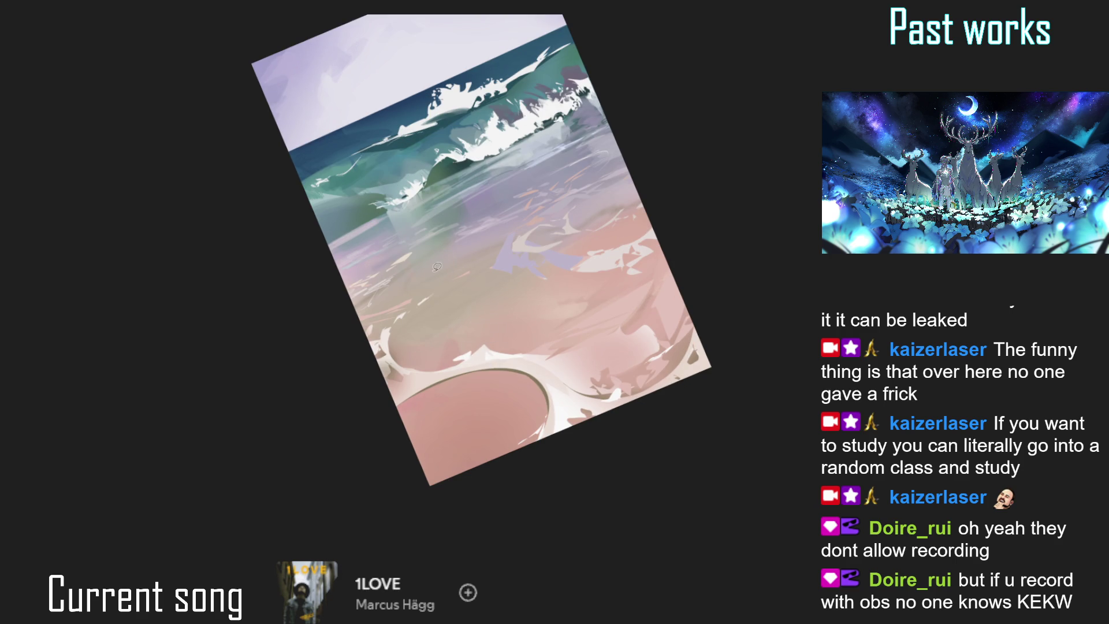
pyautogui.moveTo(439, 261); pyautogui.dragTo(425, 244)
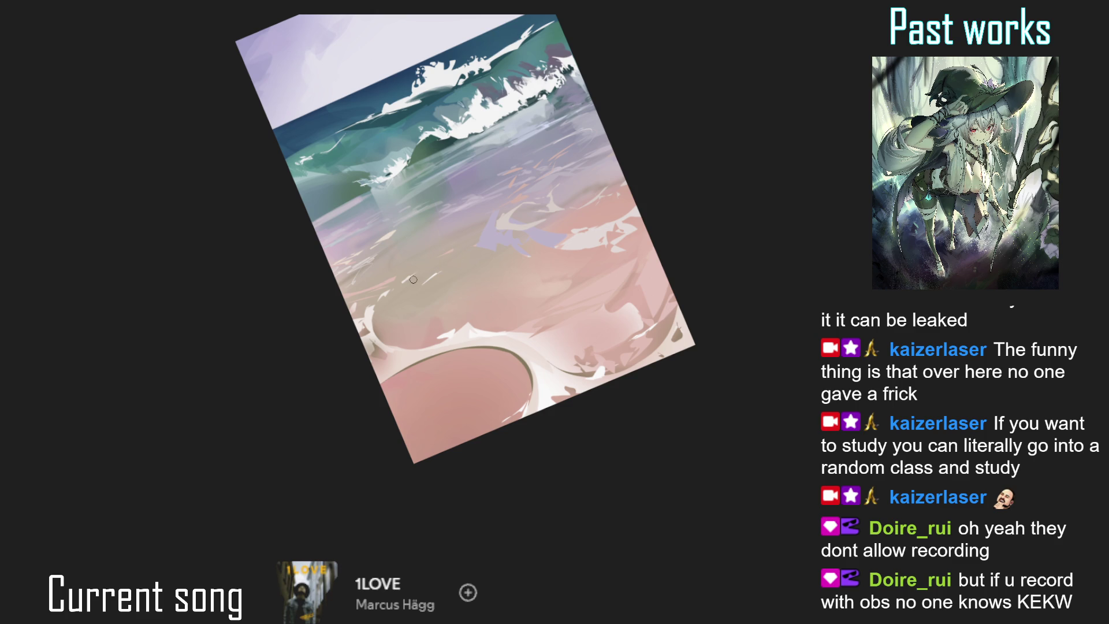
pyautogui.press('4')
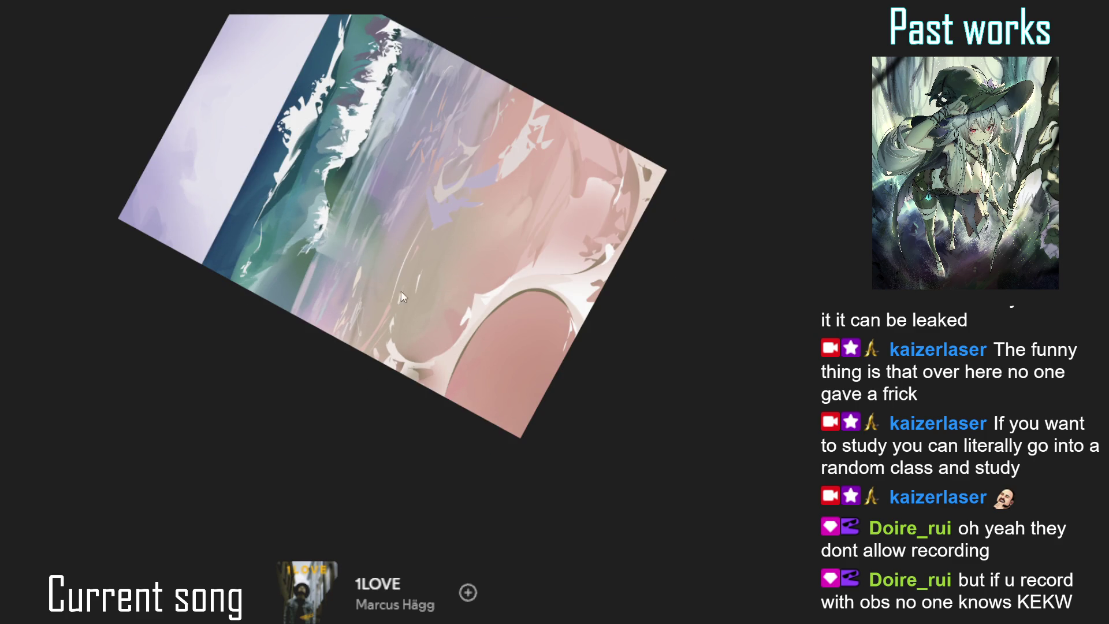
# - Paint a pale curved foam stroke across the wet sand, discarding a stray dark line
pyautogui.moveTo(402, 302); pyautogui.dragTo(435, 218)
pyautogui.moveTo(435, 226); pyautogui.dragTo(431, 249)
pyautogui.hotkey('ctrl', 'z')
pyautogui.moveTo(470, 278); pyautogui.dragTo(436, 318)
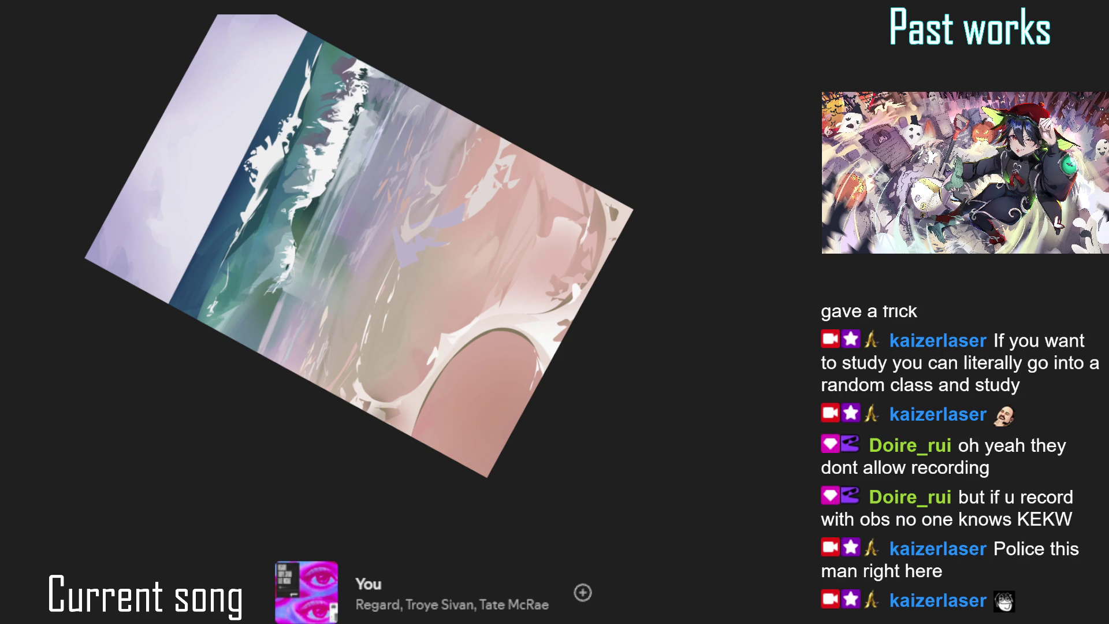
# - Add thin curved foam lines and a short dark shoreline stroke, then set the view upright
pyautogui.moveTo(448, 232); pyautogui.dragTo(452, 329)
pyautogui.moveTo(449, 220); pyautogui.dragTo(457, 318)
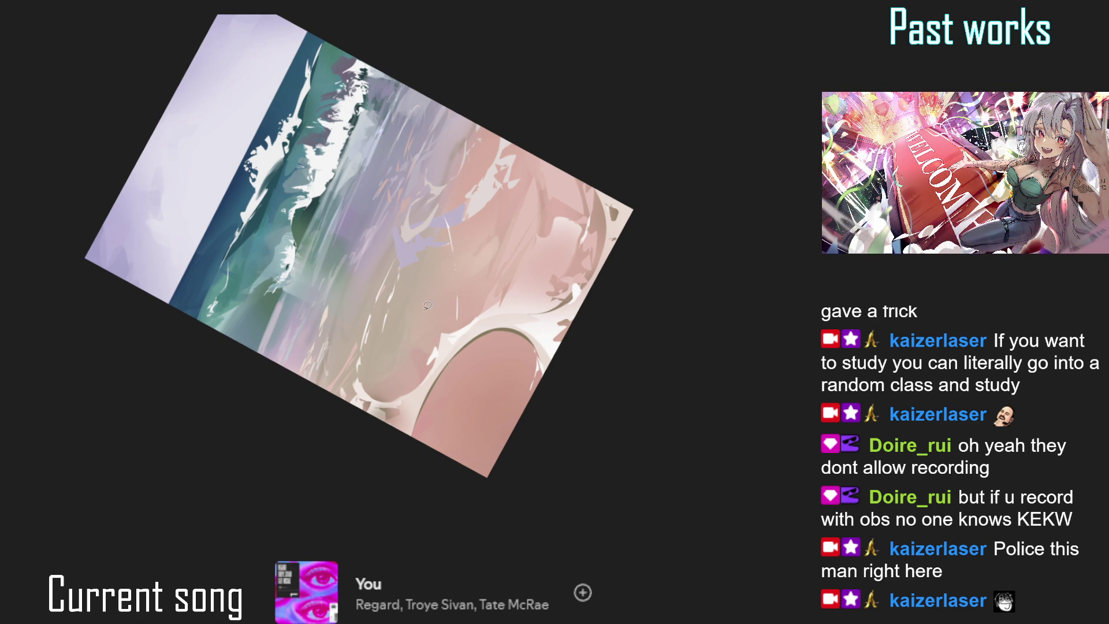
pyautogui.moveTo(507, 197); pyautogui.dragTo(491, 260)
pyautogui.hotkey('ctrl', 'z')
pyautogui.moveTo(509, 206); pyautogui.dragTo(523, 194)
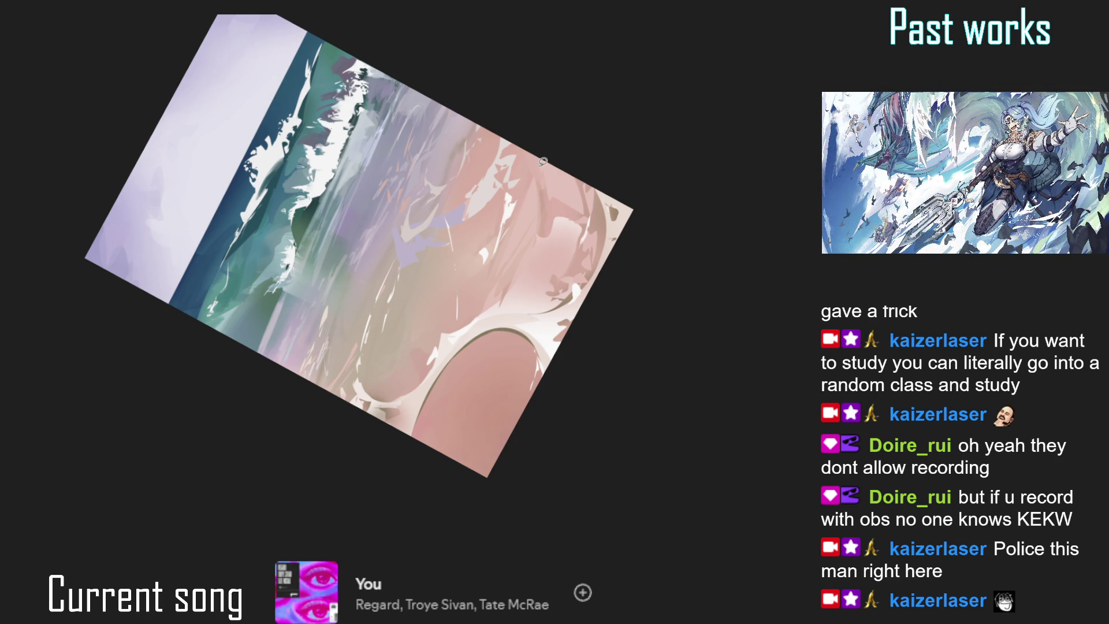
pyautogui.press('5')
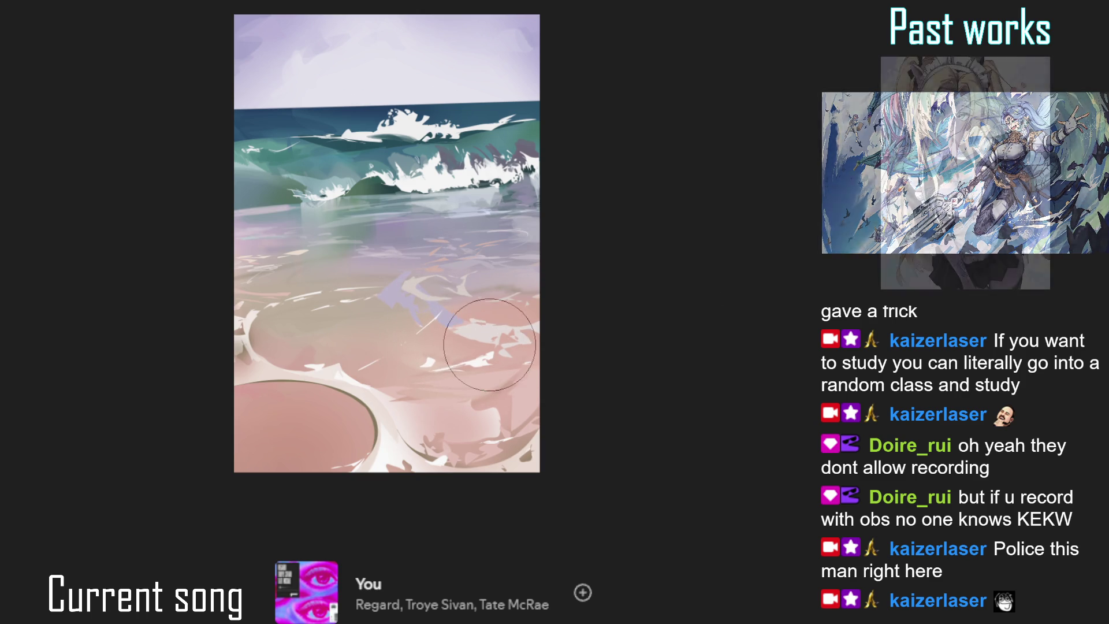
pyautogui.press('[')
pyautogui.press('[')
pyautogui.press('[')
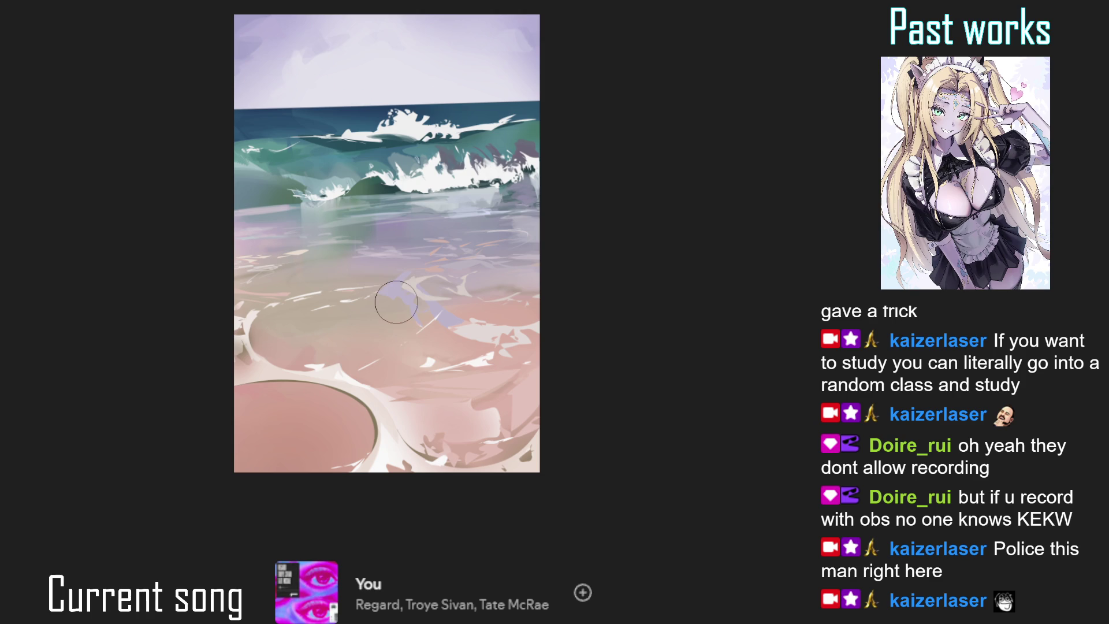
# - Shrink the brush further with [ for fine detail
pyautogui.press('[')
pyautogui.press('[')
pyautogui.press('[')
pyautogui.press('[')
pyautogui.press('[')
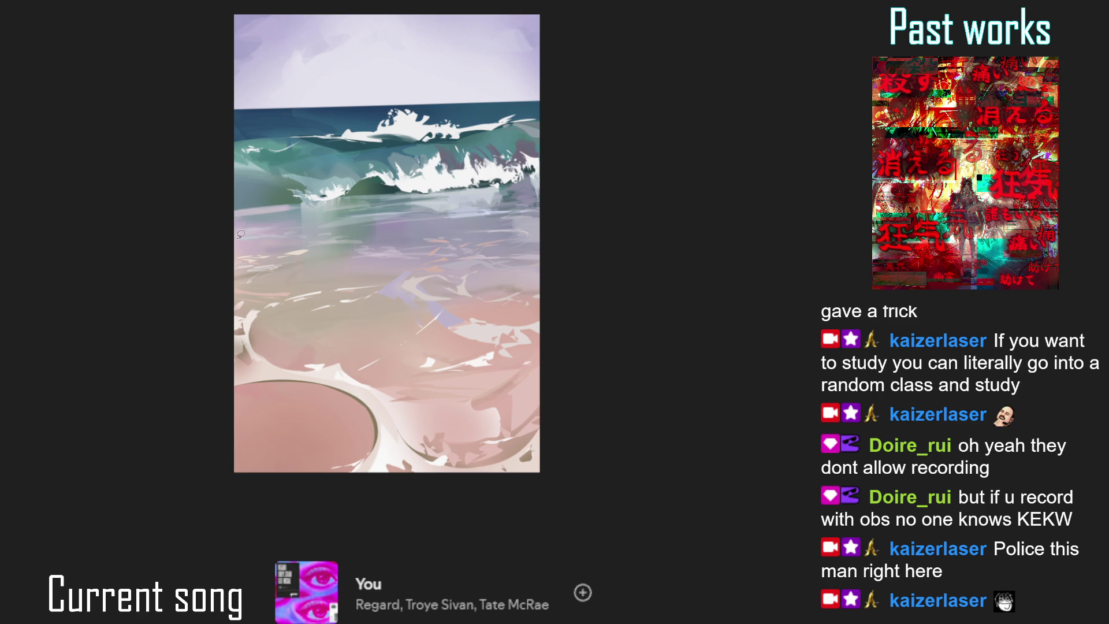
# - Tilt the view to match the wave and try light diagonal streaks across its face
pyautogui.moveTo(248, 234); pyautogui.dragTo(259, 366)
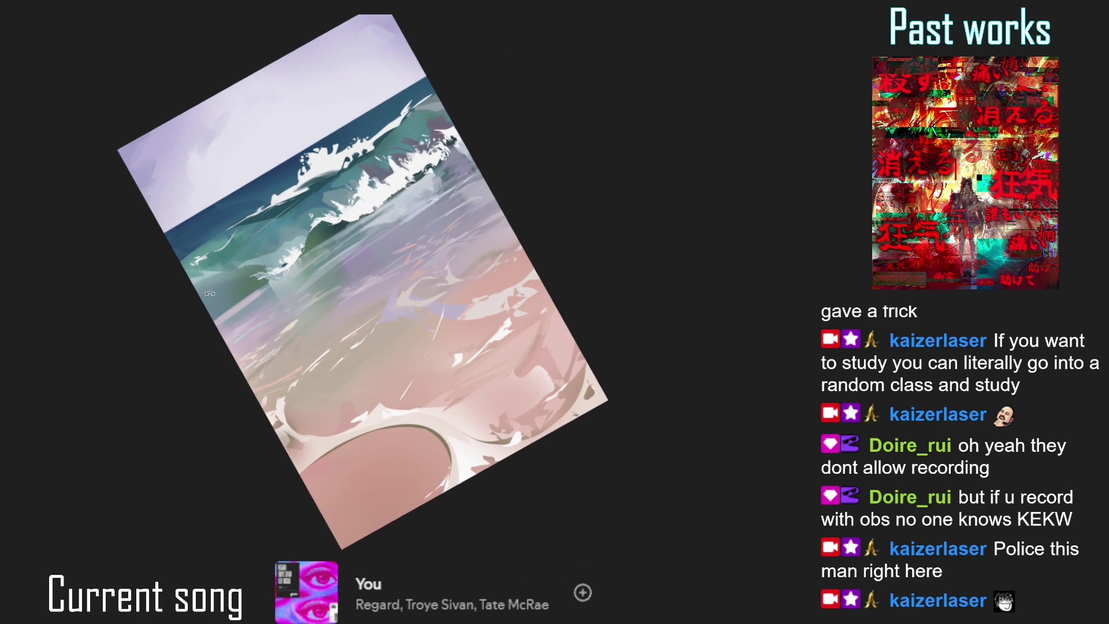
pyautogui.moveTo(217, 279); pyautogui.dragTo(243, 301)
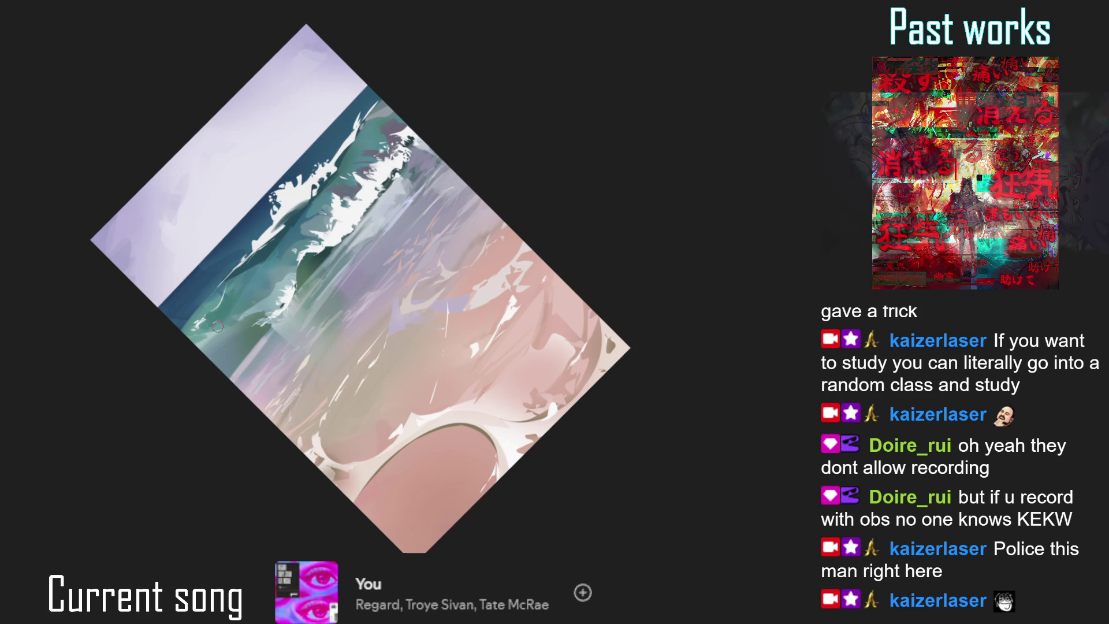
pyautogui.moveTo(257, 276); pyautogui.dragTo(336, 175)
pyautogui.hotkey('ctrl', 'z')
pyautogui.moveTo(381, 130)
pyautogui.mouseDown()
pyautogui.moveTo(272, 263)
pyautogui.moveTo(335, 171)
pyautogui.mouseUp()
pyautogui.hotkey('ctrl', 'z')
pyautogui.hotkey('ctrl', 'z')
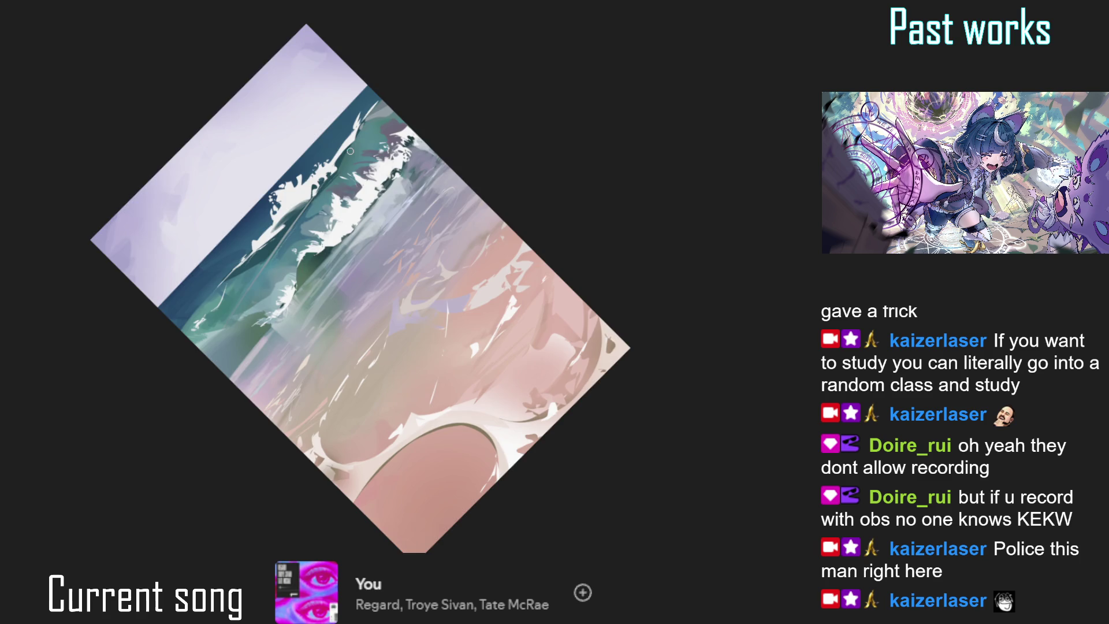
# - Return the view upright, adjust a thin wave streak, and begin a selection along the horizon
pyautogui.press('5')
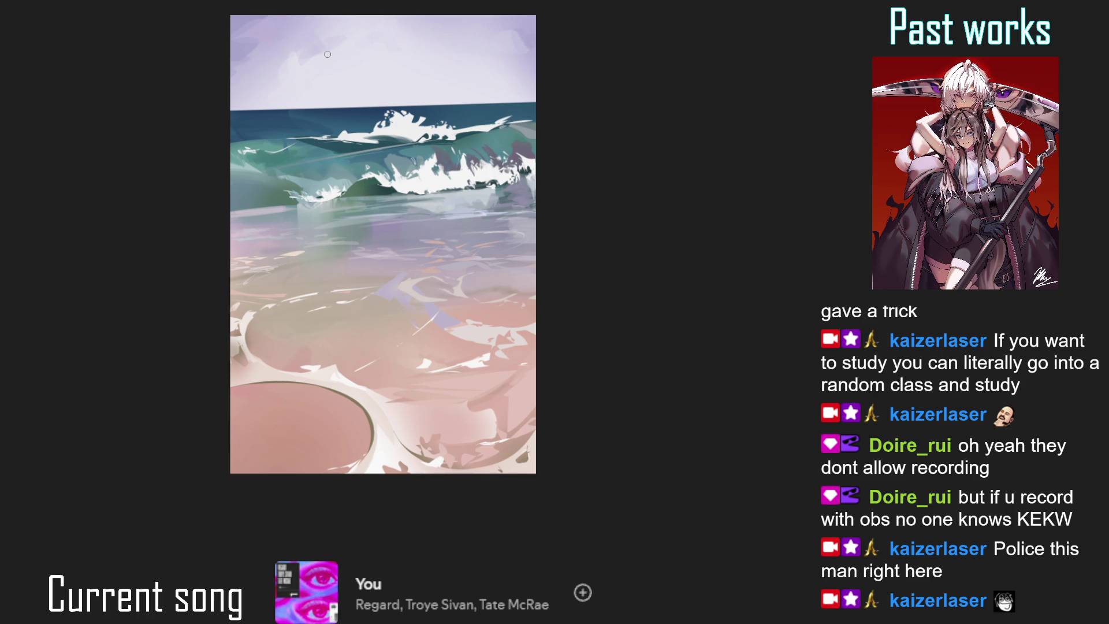
pyautogui.hotkey('ctrl', 'z')
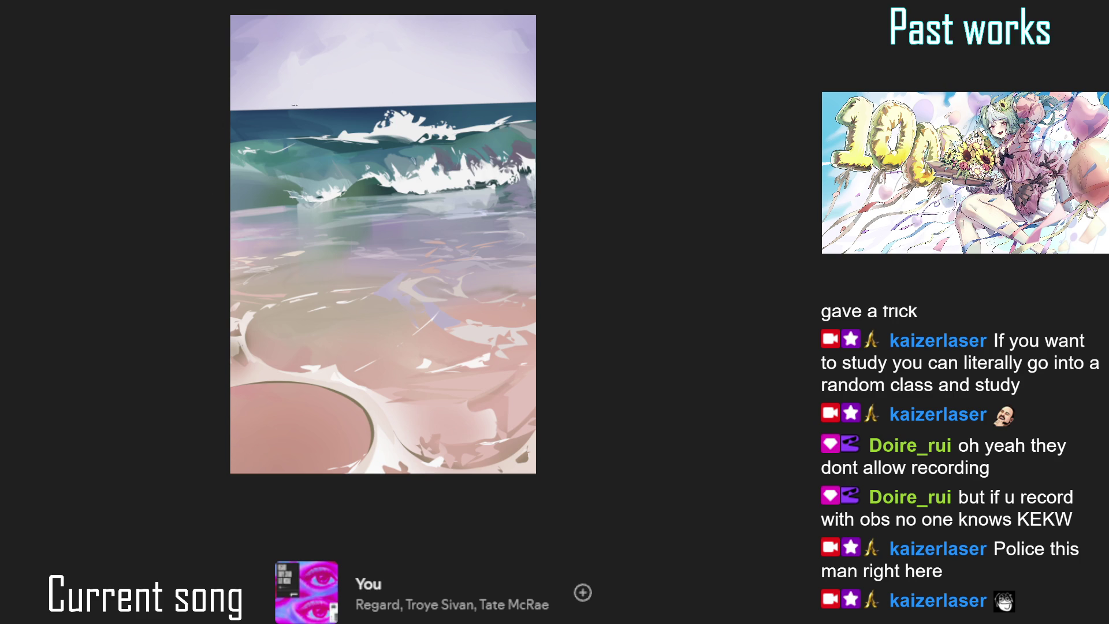
pyautogui.click(295, 103)
pyautogui.moveTo(295, 103); pyautogui.dragTo(302, 135)
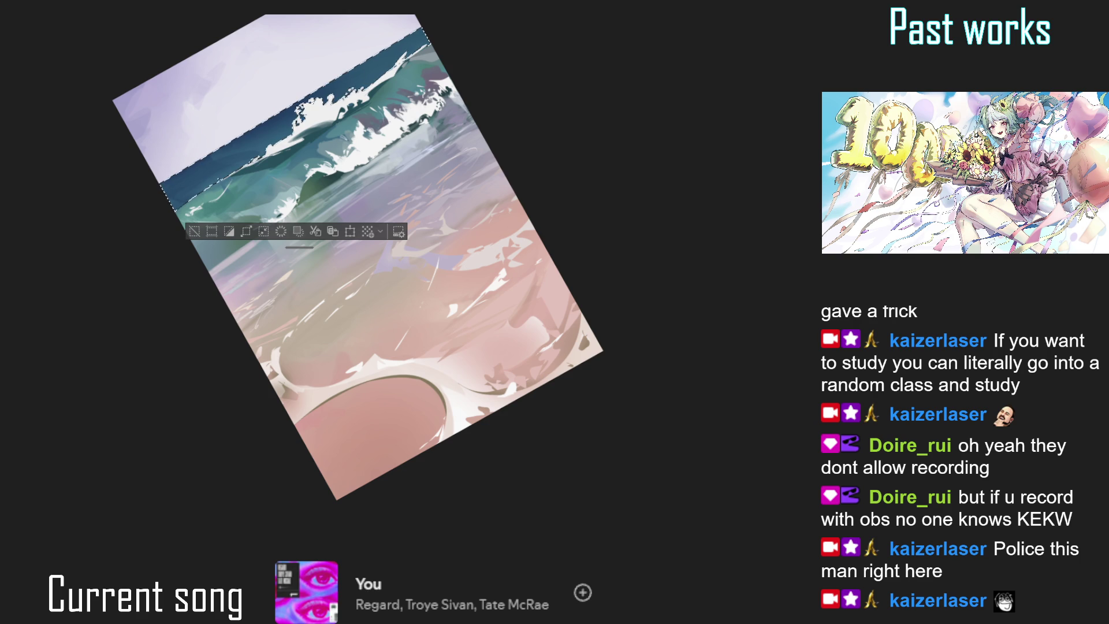
pyautogui.moveTo(298, 113); pyautogui.dragTo(259, 152)
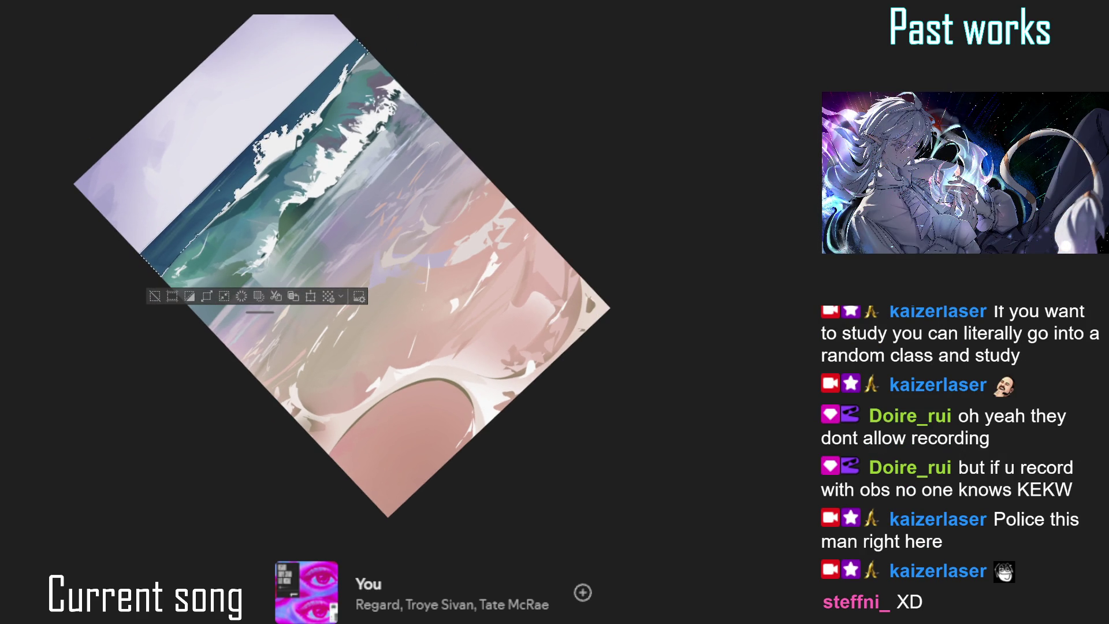
pyautogui.moveTo(194, 240); pyautogui.dragTo(129, 317)
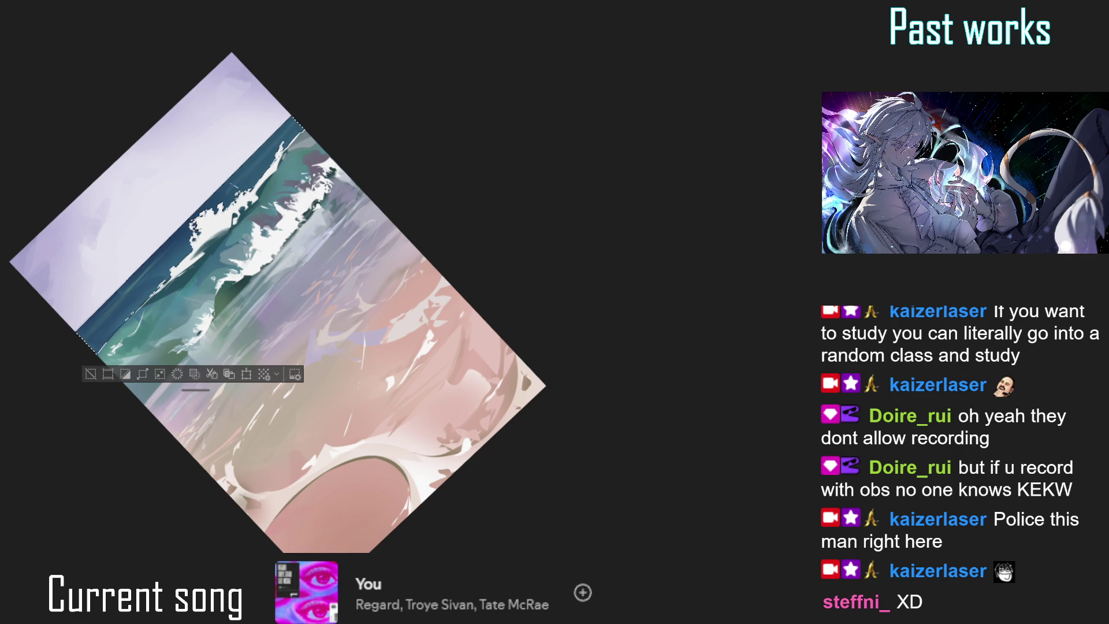
pyautogui.hotkey('ctrl', 'd')
pyautogui.hotkey('ctrl', '0')
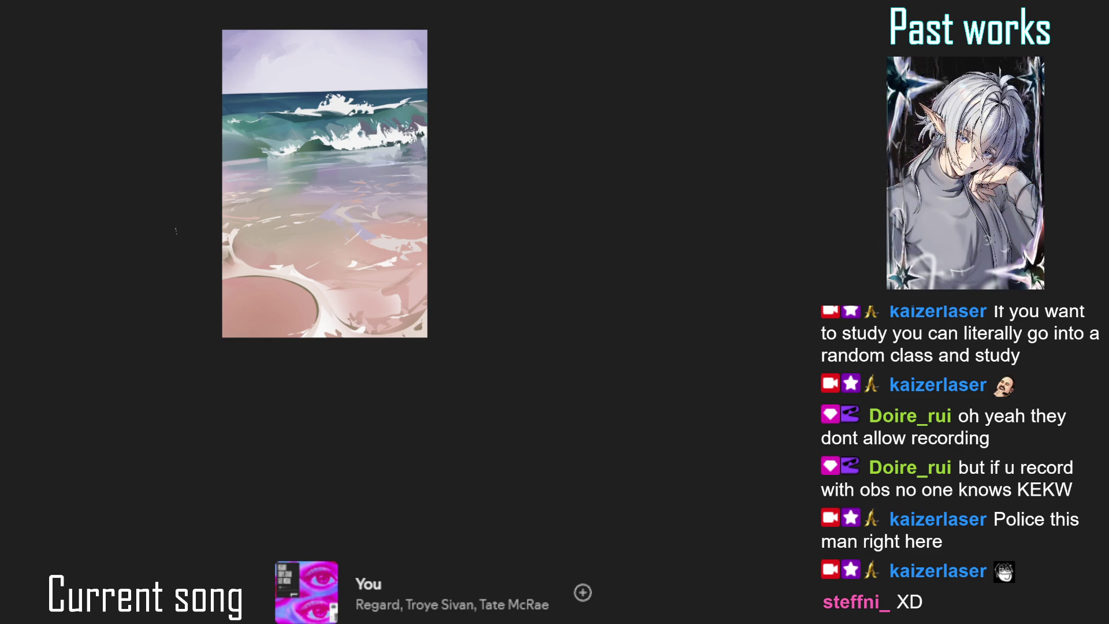
# - Zoom in on the beach painting, nudge it left, and mirror the view with M
pyautogui.scroll(1, 333, 226)
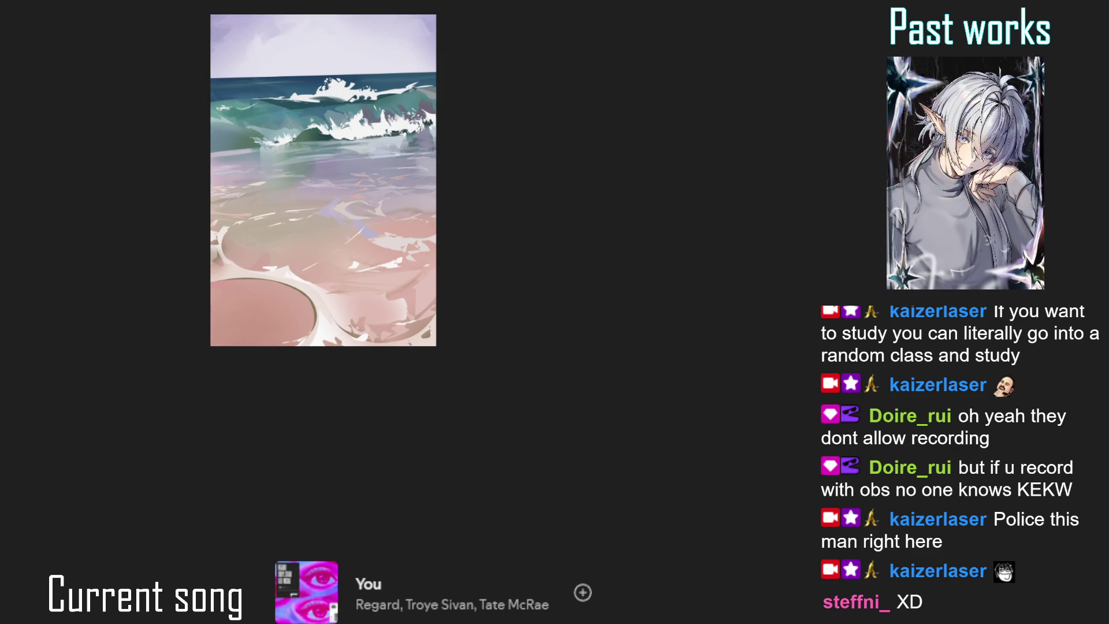
pyautogui.scroll(5, 450, 208)
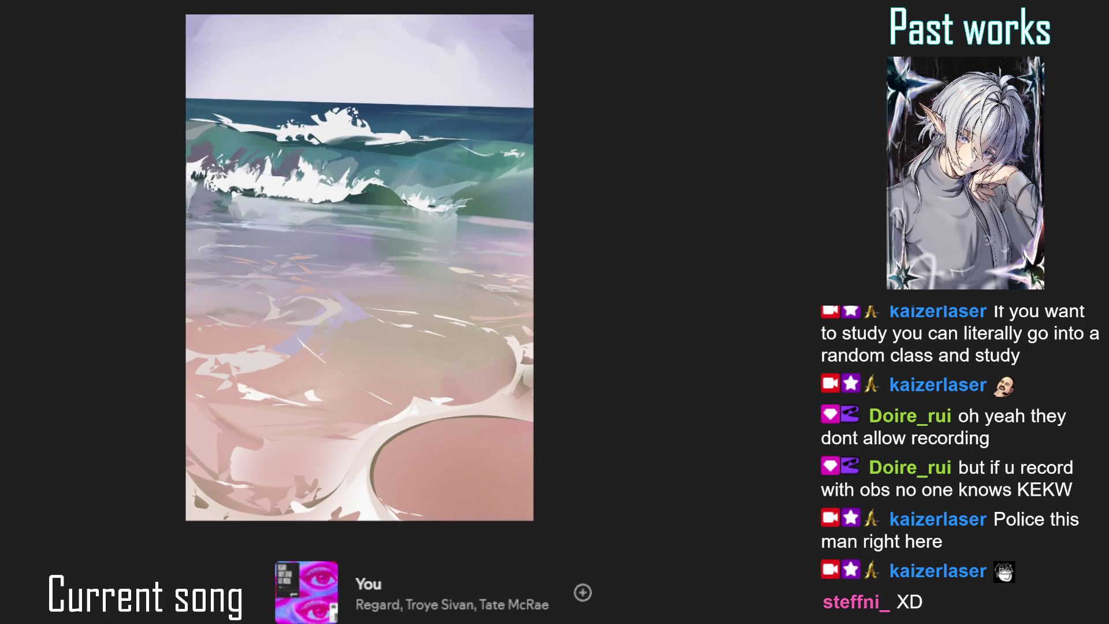
pyautogui.moveTo(450, 208); pyautogui.dragTo(438, 211)
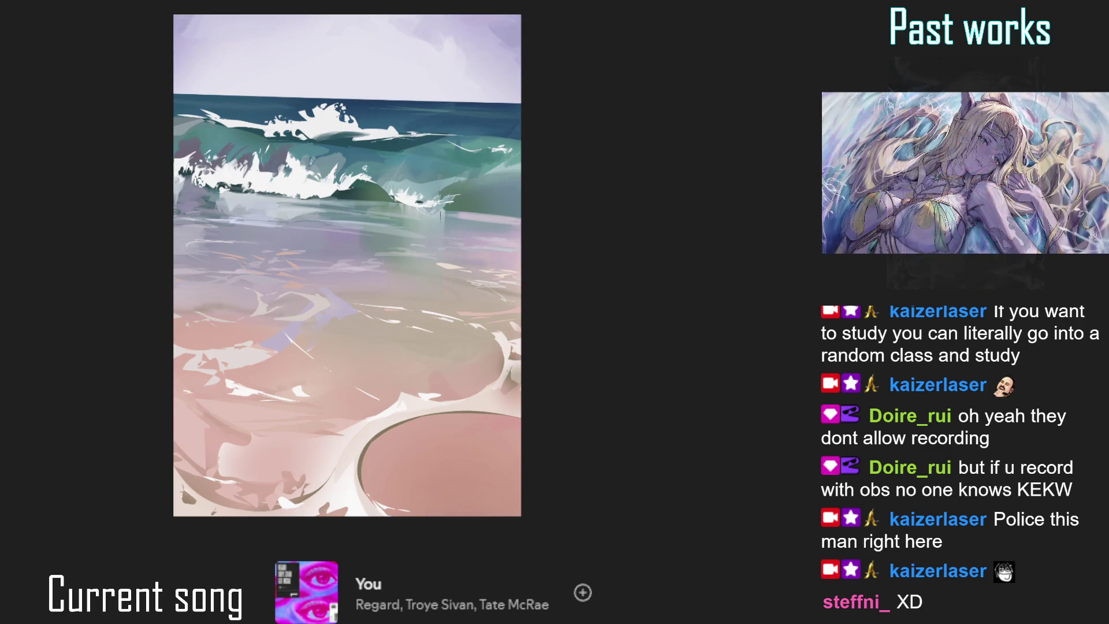
pyautogui.press('m')
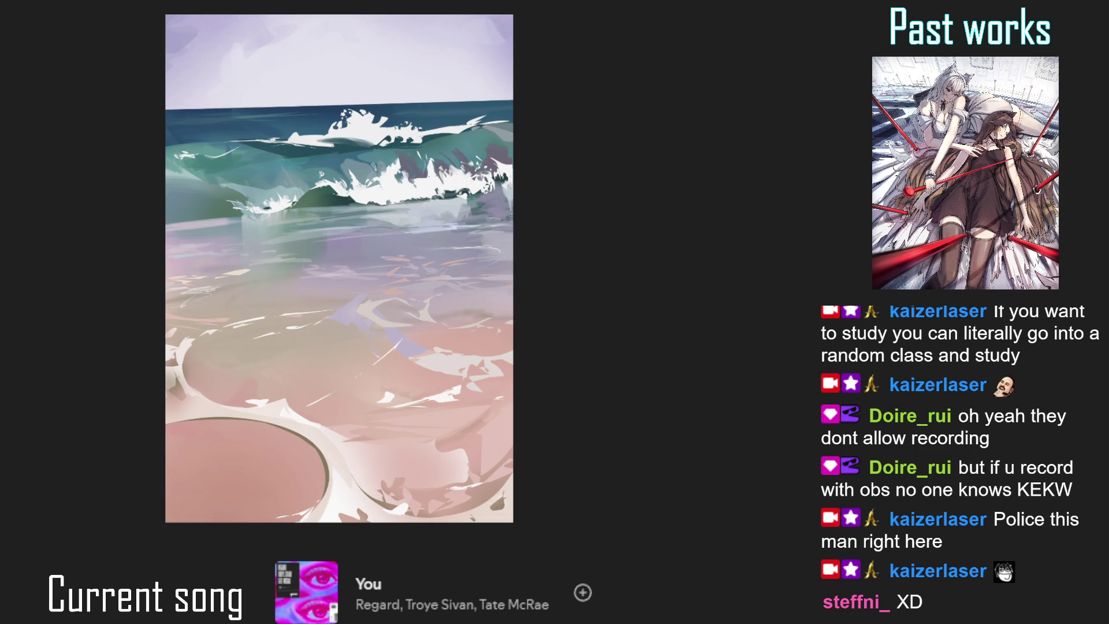
# - Sample the pink sand colour and dab a speckled texture onto the sand, checking it mirrored
pyautogui.click(345, 449)
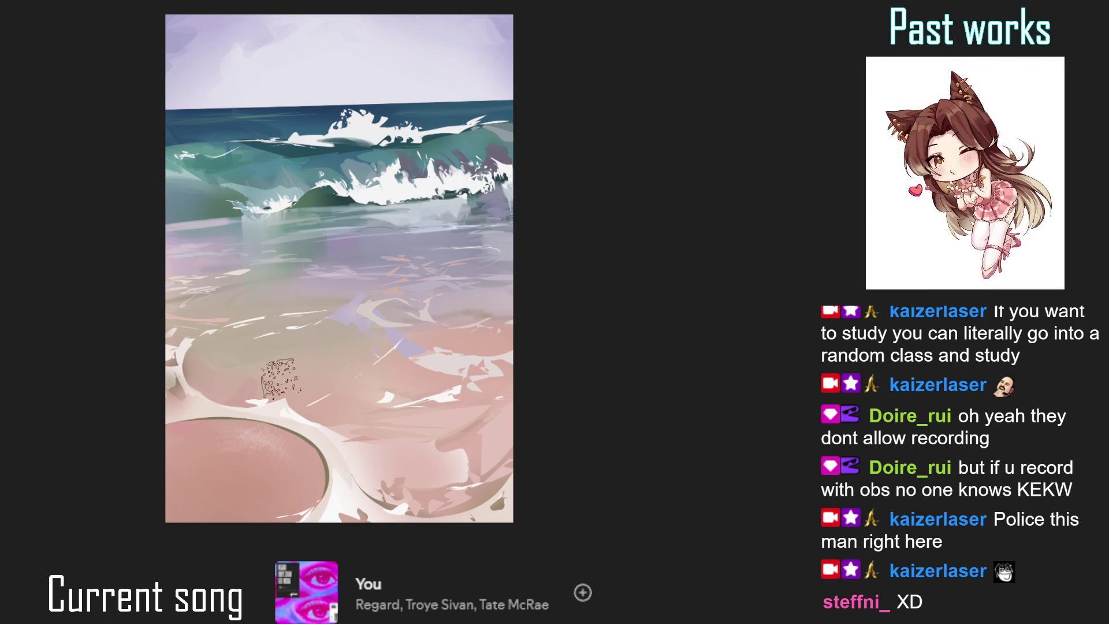
pyautogui.moveTo(191, 462)
pyautogui.mouseDown()
pyautogui.moveTo(208, 480)
pyautogui.moveTo(185, 474)
pyautogui.mouseUp()
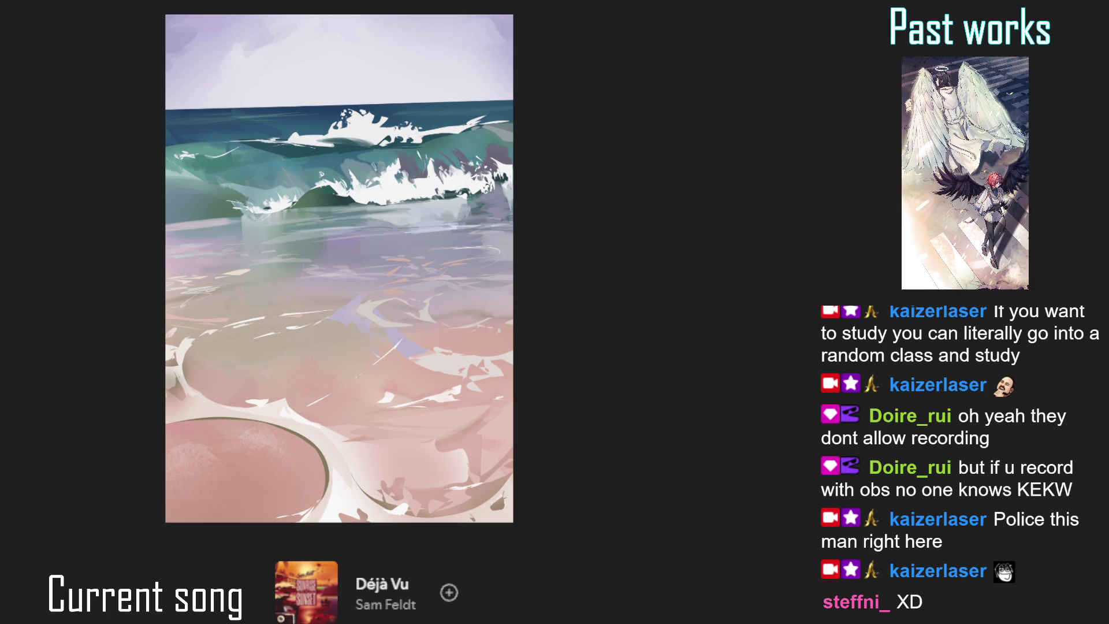
pyautogui.press('m')
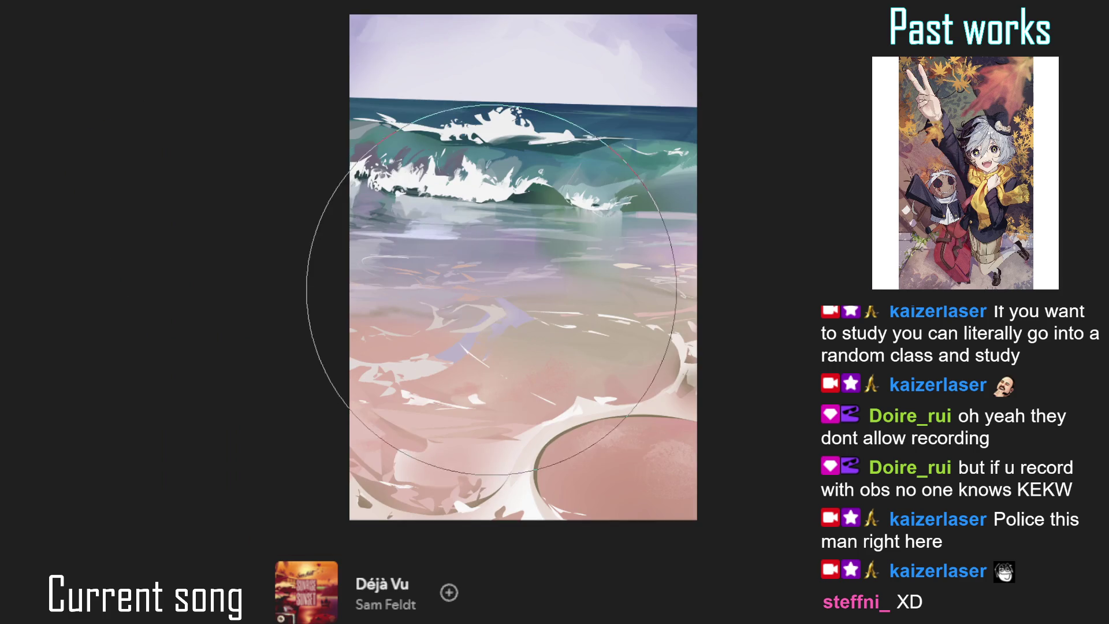
pyautogui.press('m')
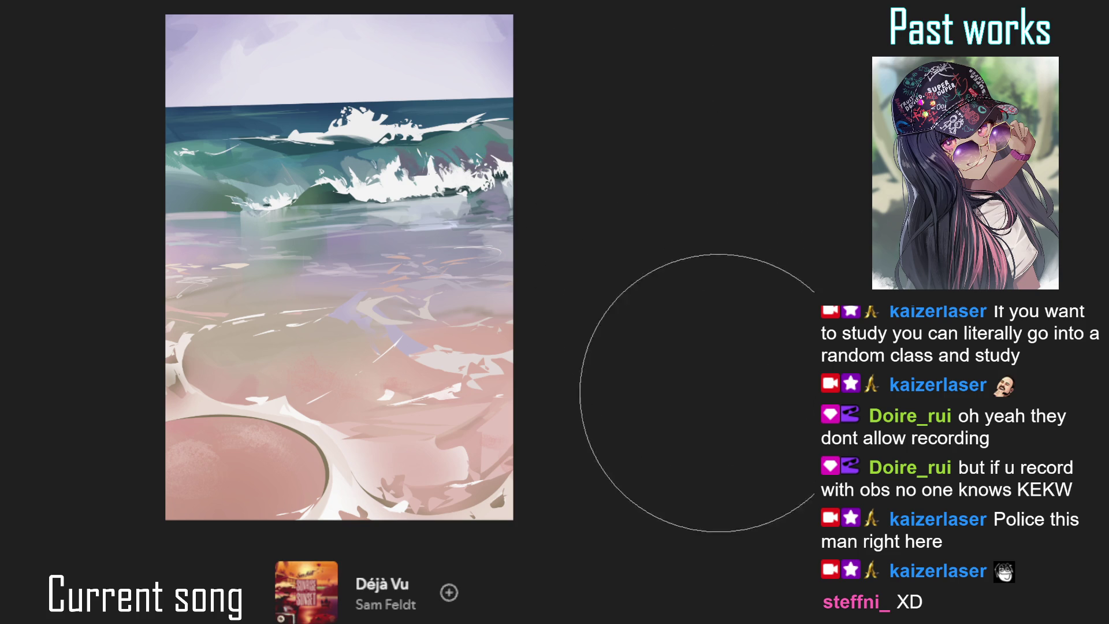
pyautogui.hotkey('ctrl', 'z')
pyautogui.hotkey('ctrl', 'y')
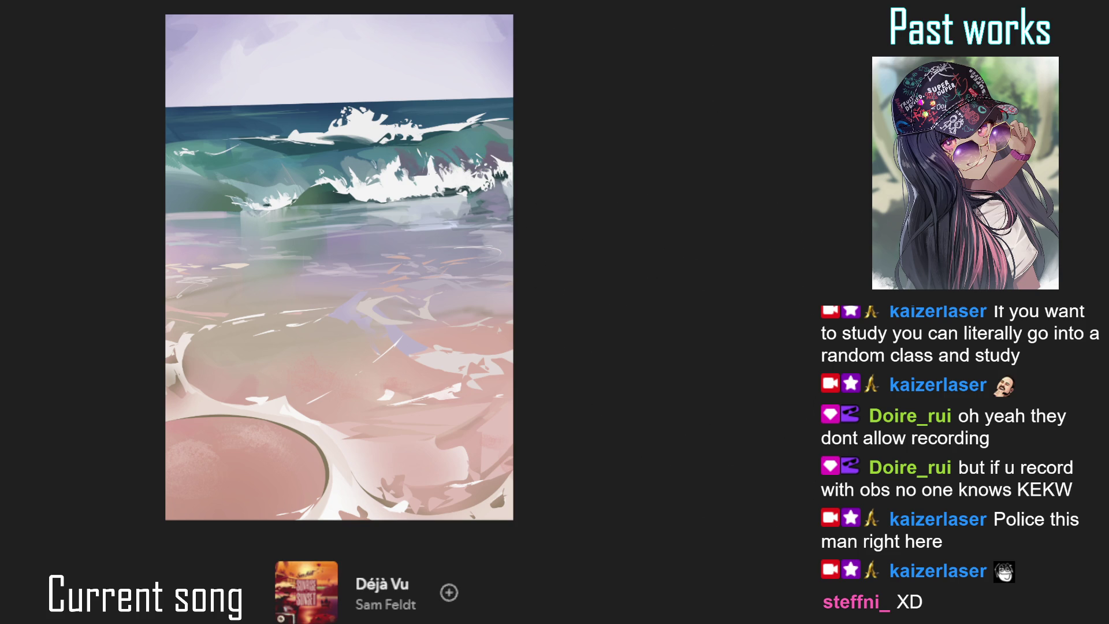
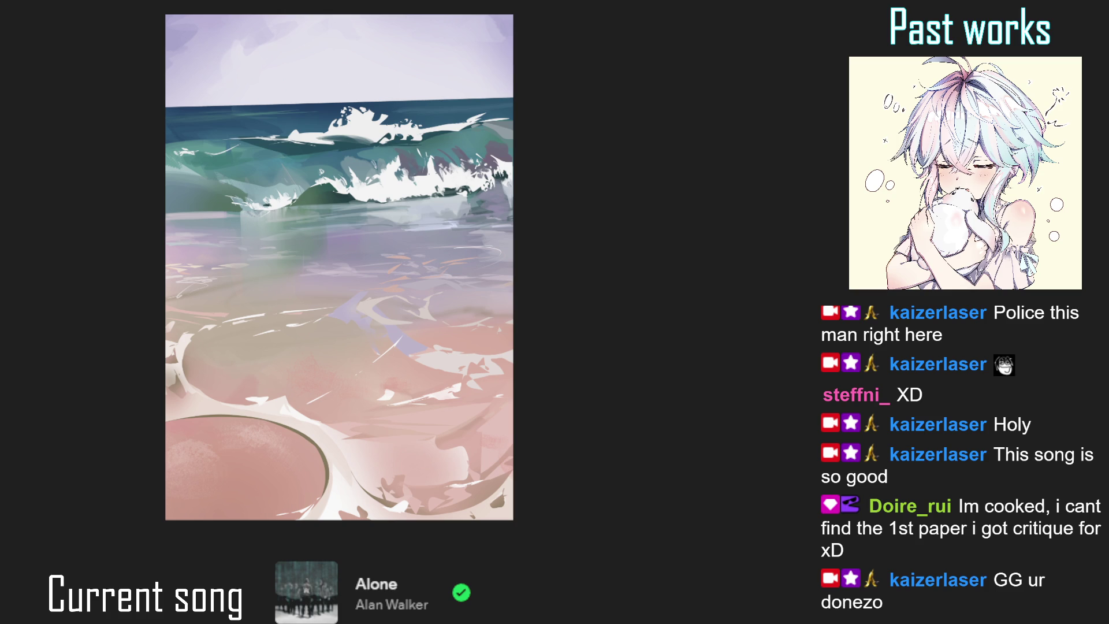
# - Block in a small orange figure silhouette in the shallows below the breaking wave
pyautogui.hotkey('ctrl', '+')
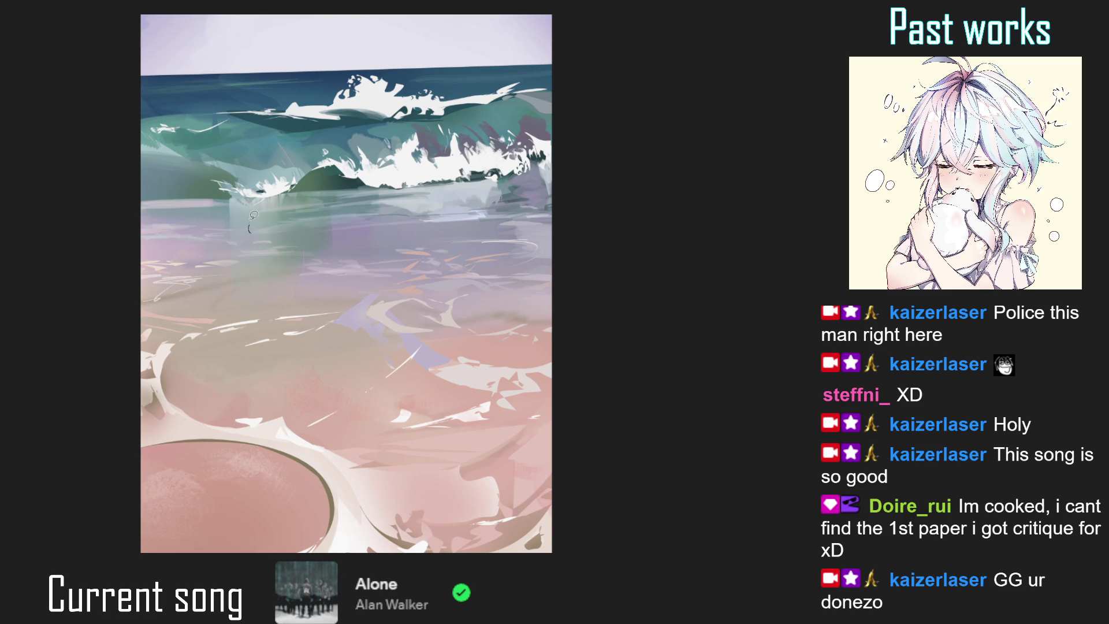
pyautogui.moveTo(258, 225); pyautogui.dragTo(254, 243)
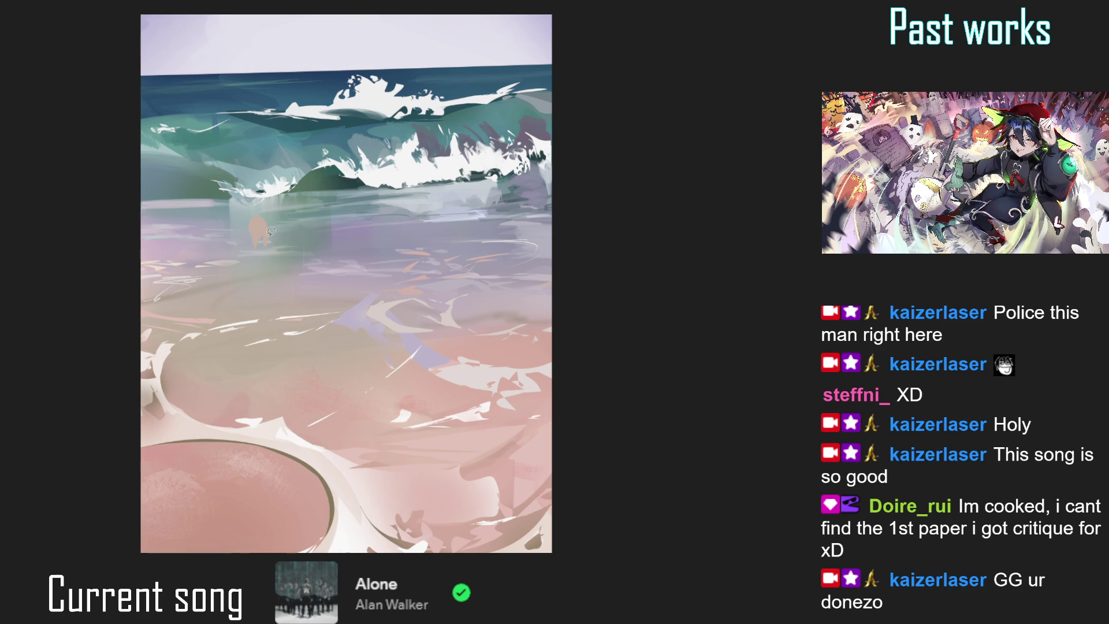
pyautogui.moveTo(267, 234)
pyautogui.mouseDown()
pyautogui.moveTo(300, 258)
pyautogui.moveTo(297, 285)
pyautogui.moveTo(255, 277)
pyautogui.moveTo(285, 250)
pyautogui.moveTo(266, 234)
pyautogui.mouseUp()
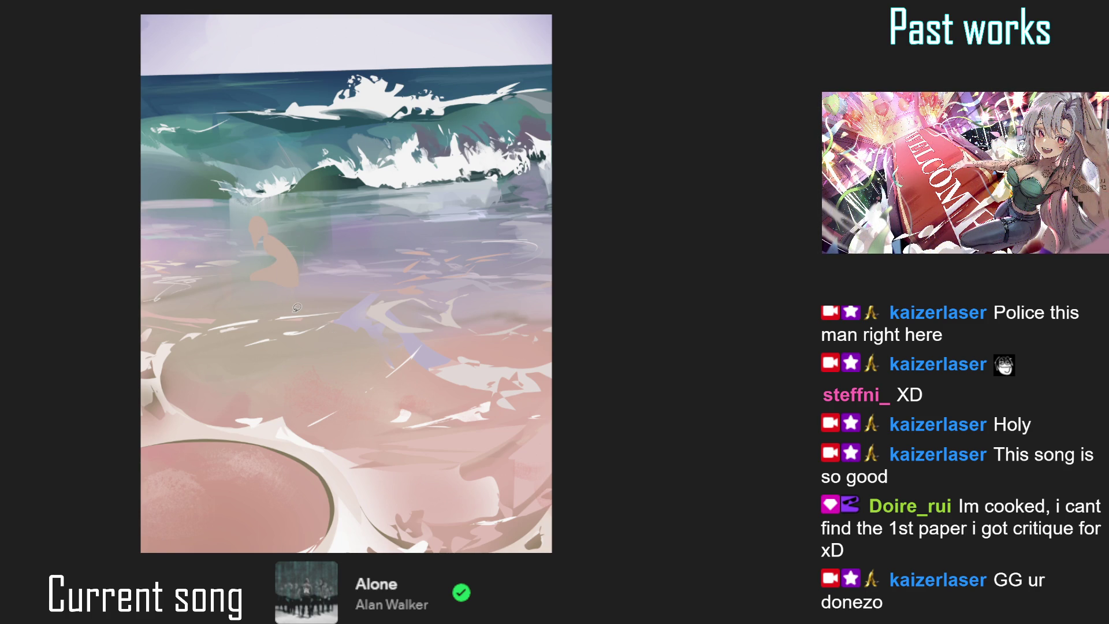
# - Zoom out and start tilting the orange figure slightly counter-clockwise
pyautogui.scroll(-1, 294, 159)
pyautogui.hotkey('ctrl', 't')
pyautogui.moveTo(338, 276); pyautogui.dragTo(325, 252)
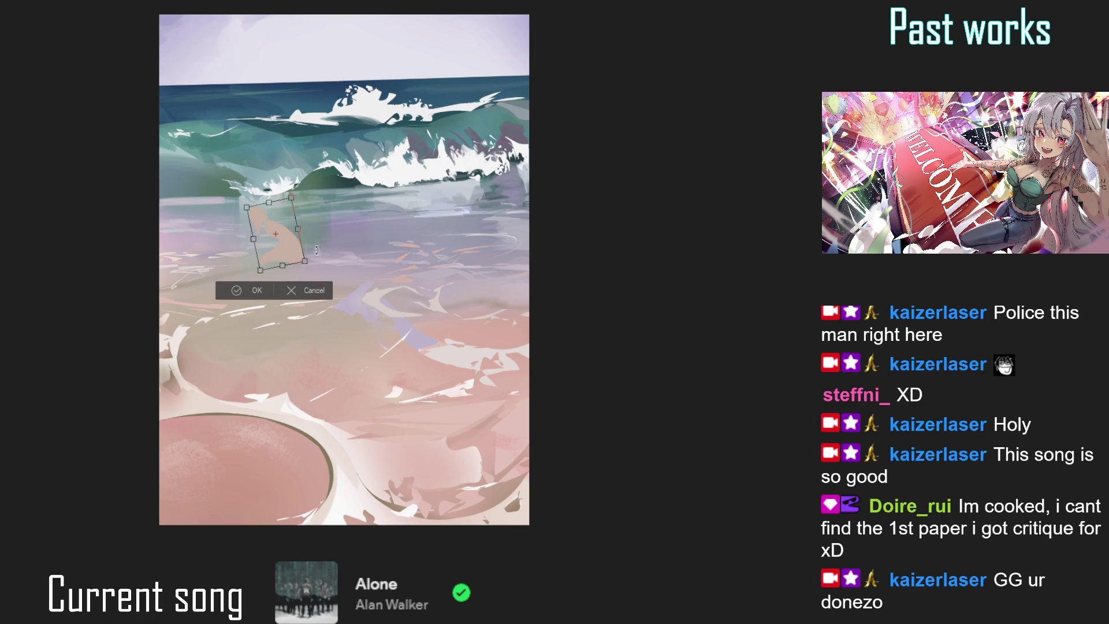
# - Commit the figure's counter-clockwise tilt, then nudge it a little to the right and confirm
pyautogui.click(256, 291)
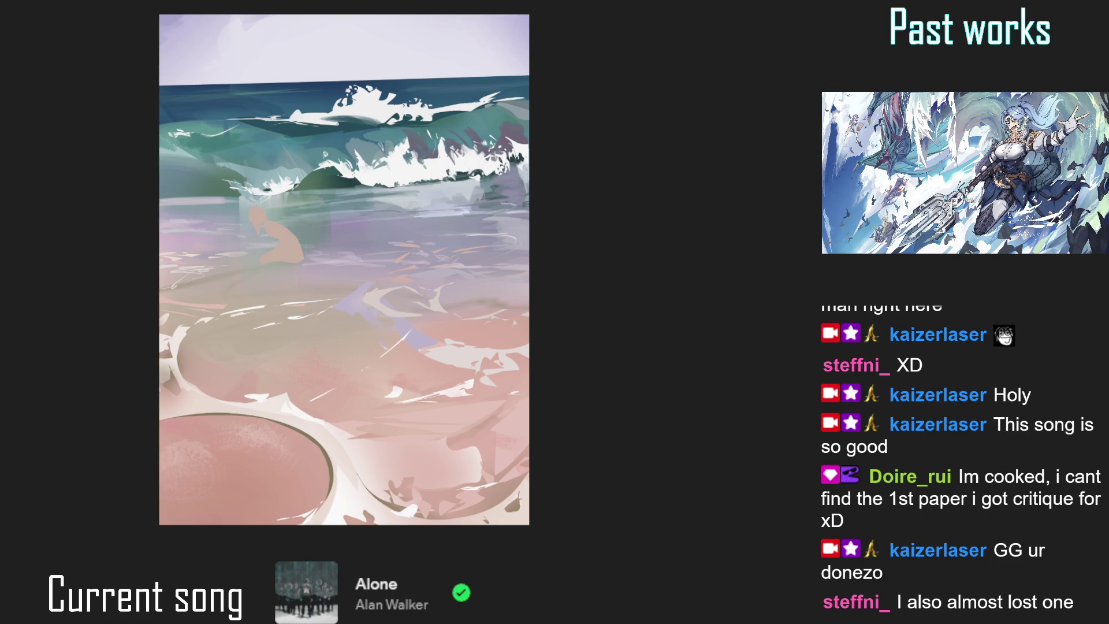
pyautogui.hotkey('ctrl', 't')
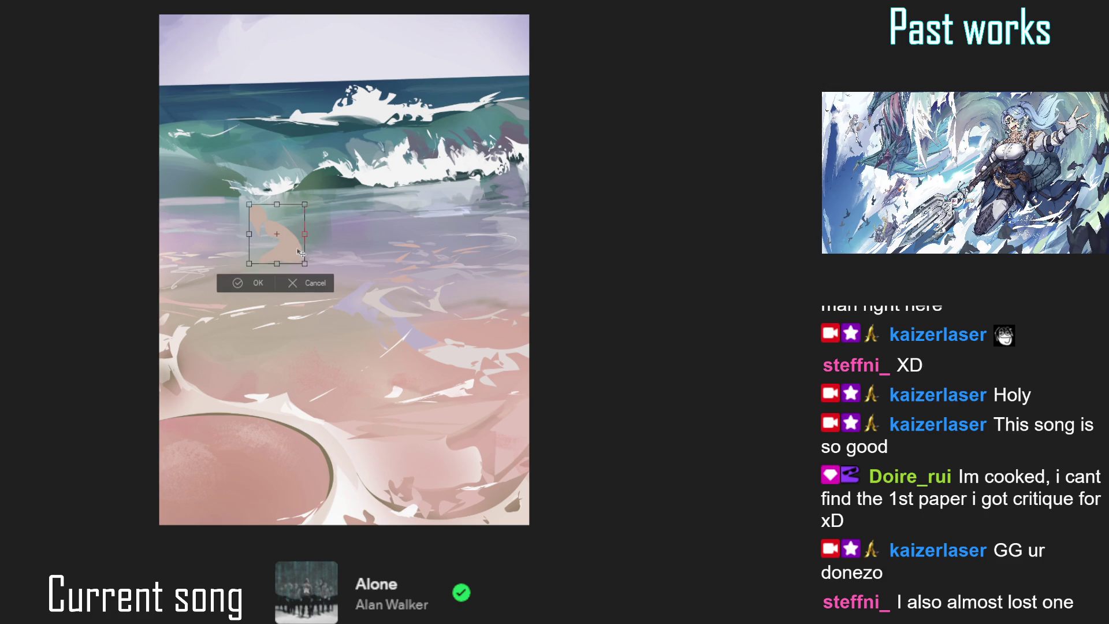
pyautogui.moveTo(296, 254); pyautogui.dragTo(309, 253)
pyautogui.press('Return')
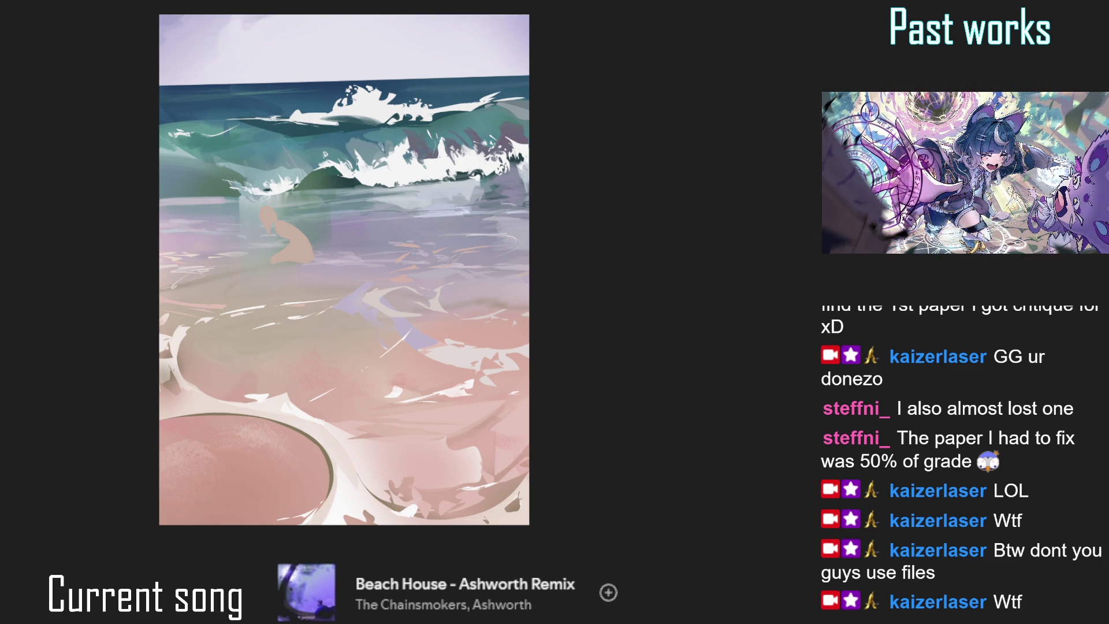
# - Zoom in and paint out the kneeling figure's lower leg and foot
pyautogui.hotkey('ctrl', 'z')
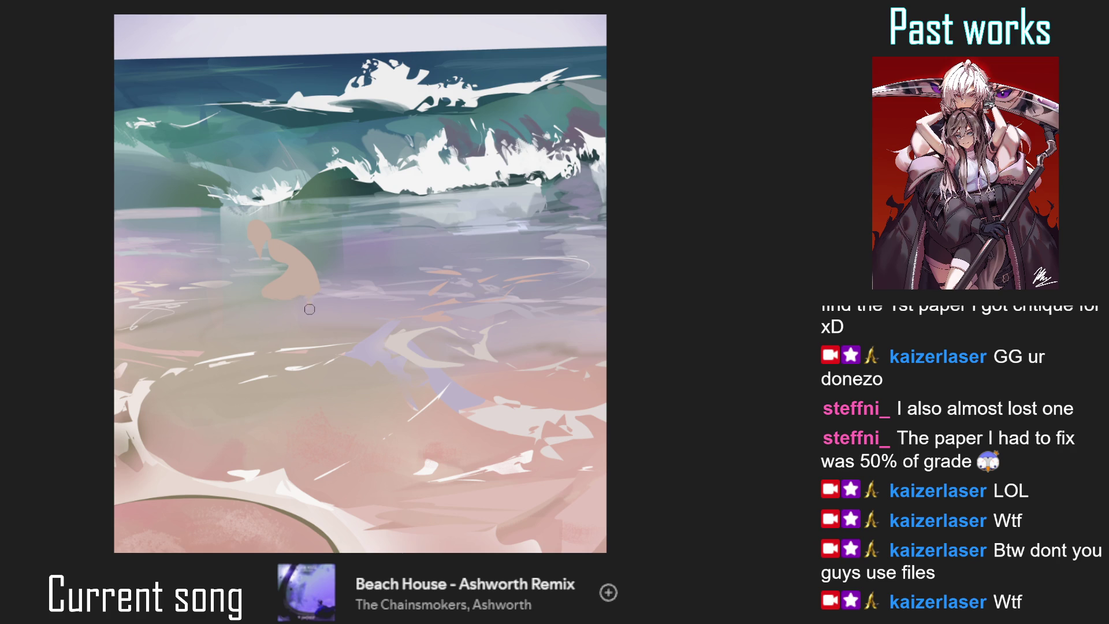
pyautogui.moveTo(311, 307); pyautogui.dragTo(324, 282)
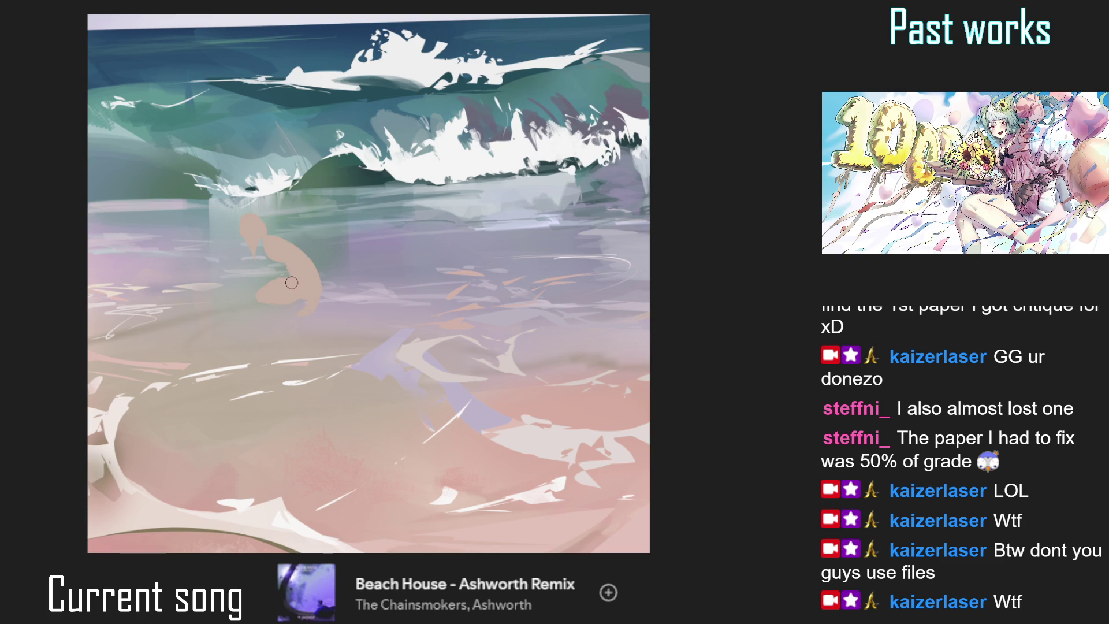
pyautogui.moveTo(291, 282); pyautogui.dragTo(304, 295)
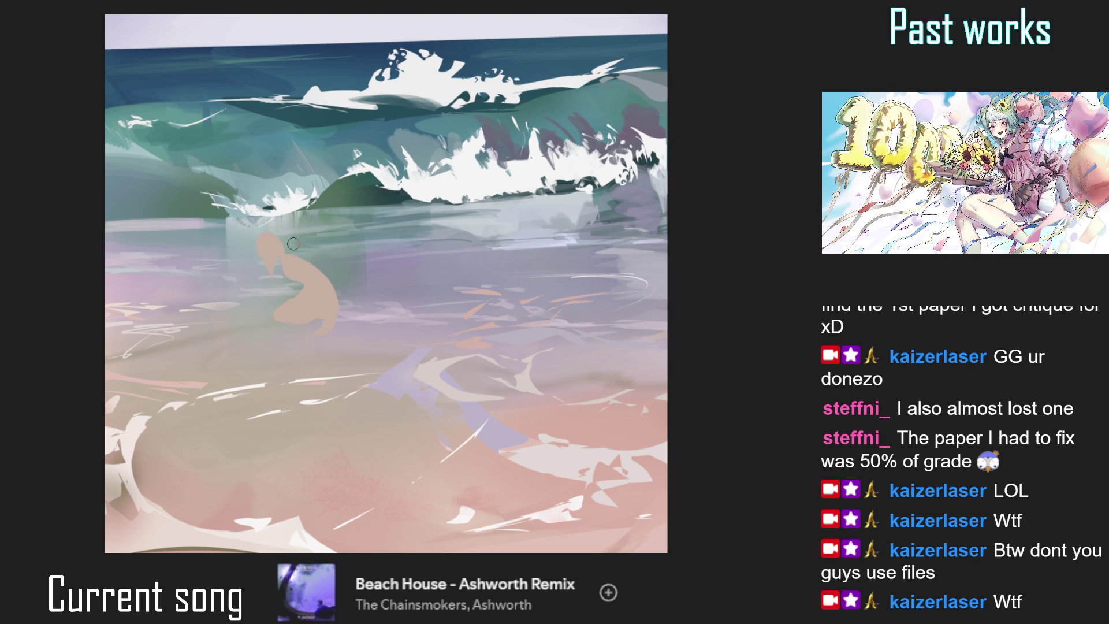
# - Lasso the figure's head, reshape it so the figure looks hunched forward, then deselect
pyautogui.moveTo(295, 241); pyautogui.dragTo(299, 207)
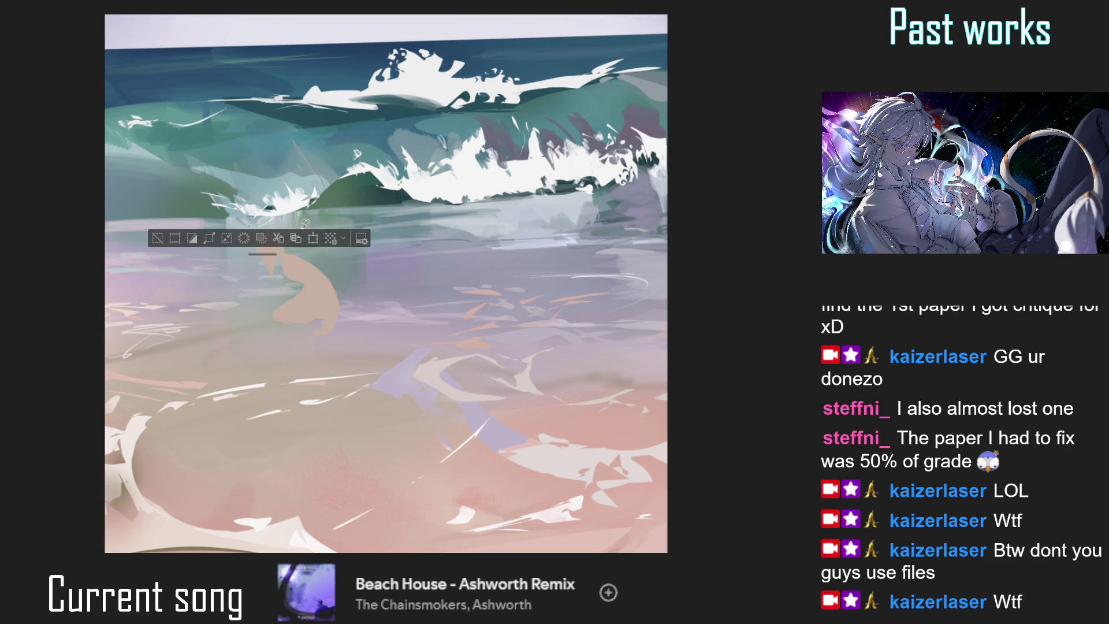
pyautogui.moveTo(293, 237); pyautogui.dragTo(291, 245)
pyautogui.hotkey('ctrl', 't')
pyautogui.click(272, 318)
pyautogui.hotkey('ctrl', 'd')
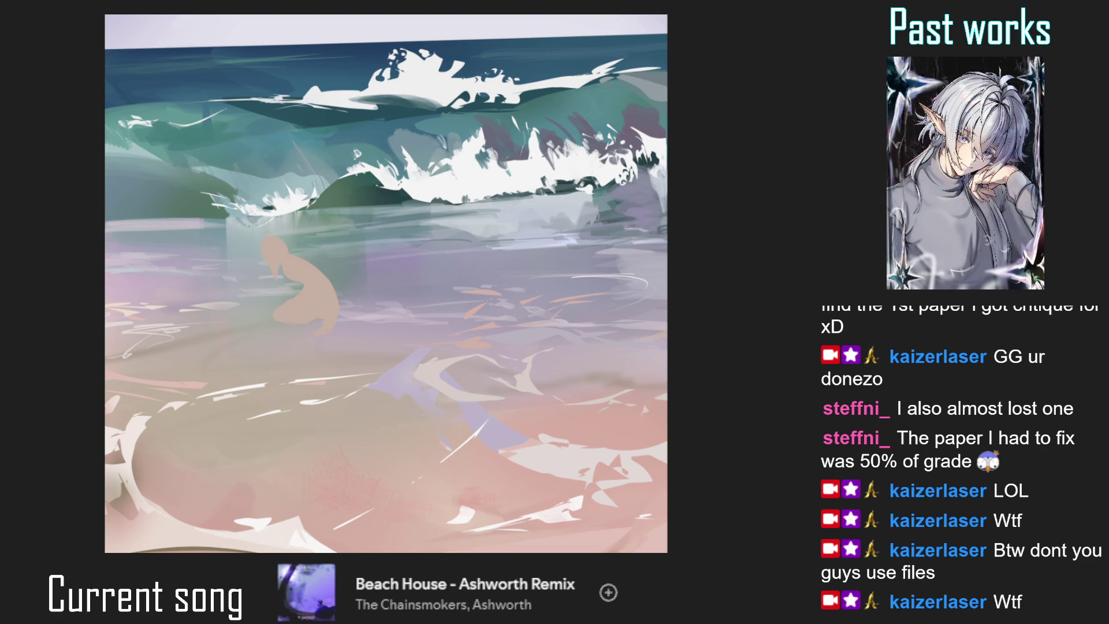
# - Enlarge the figure slightly and move it up and right, checking the composition mirrored
pyautogui.hotkey('ctrl', '0')
pyautogui.hotkey('ctrl', 't')
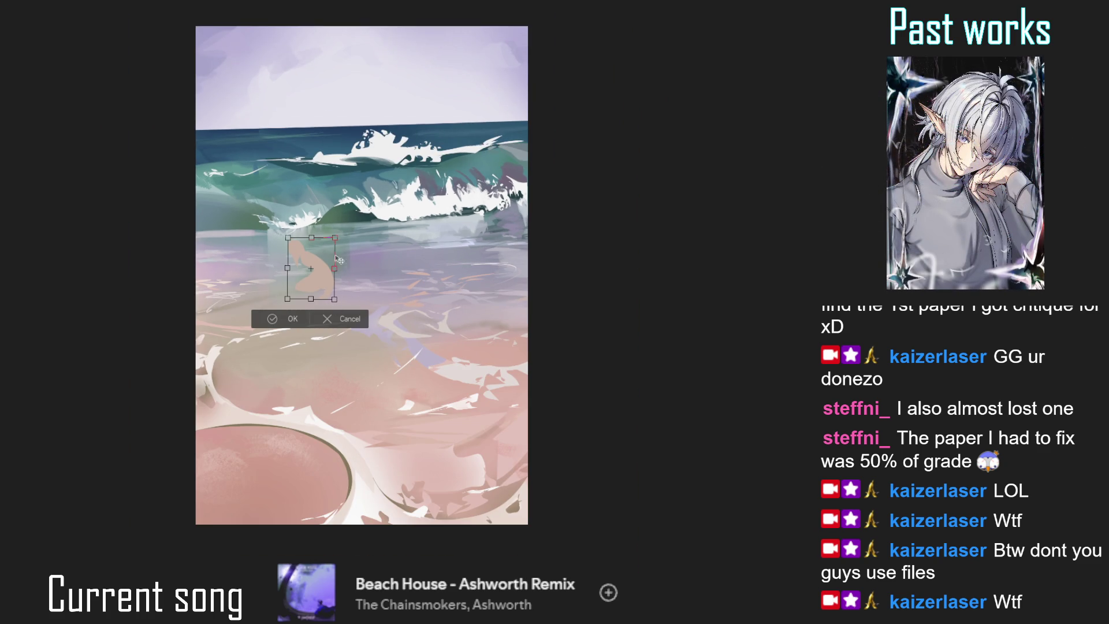
pyautogui.moveTo(337, 237); pyautogui.dragTo(340, 254)
pyautogui.press('h')
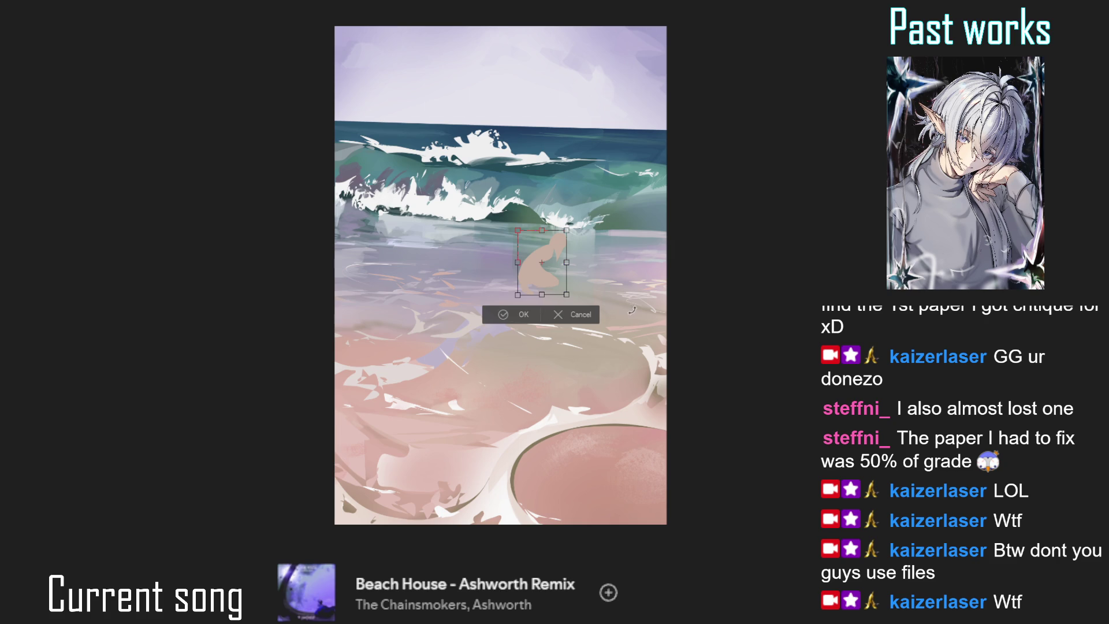
pyautogui.click(522, 317)
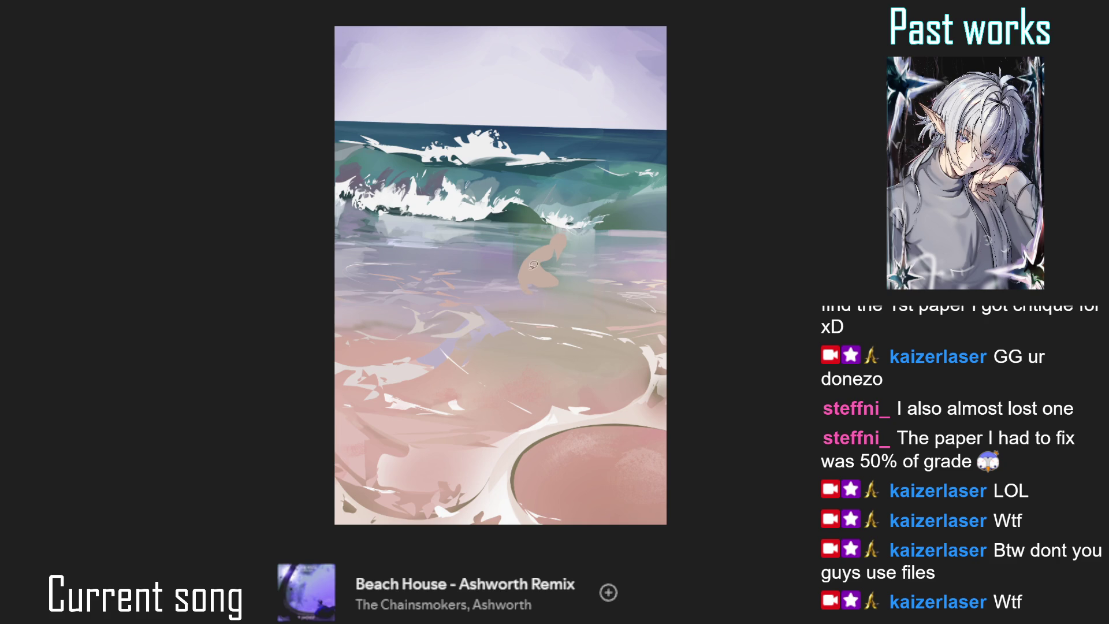
pyautogui.press('h')
# - Zoom in on the figure and brush in the gap between its head and shoulder
pyautogui.moveTo(572, 280); pyautogui.dragTo(414, 265)
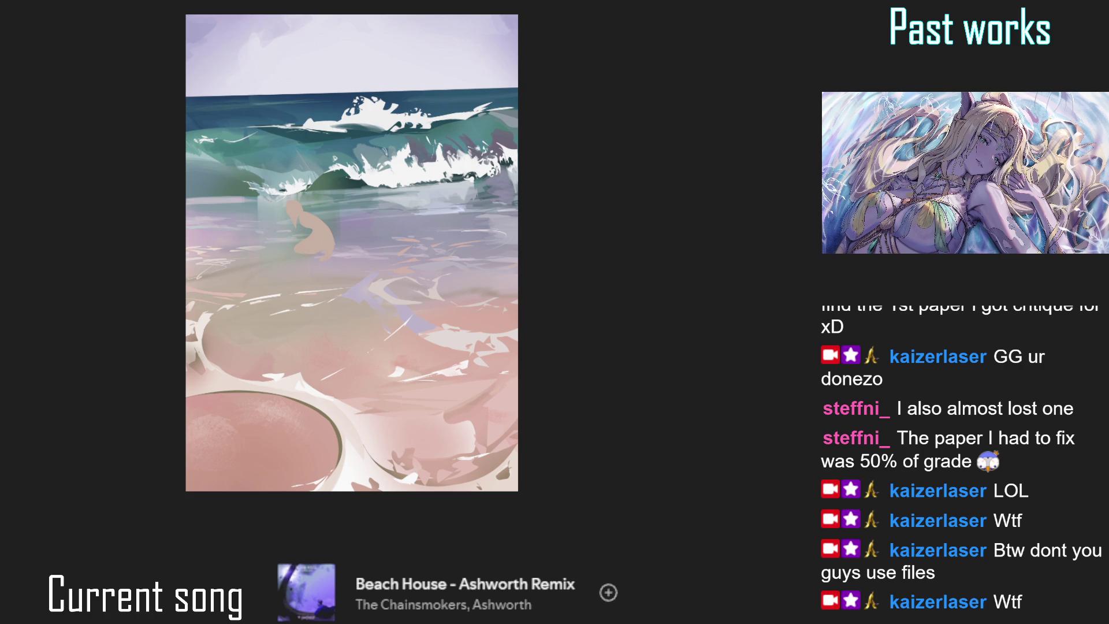
pyautogui.scroll(3, 307, 202)
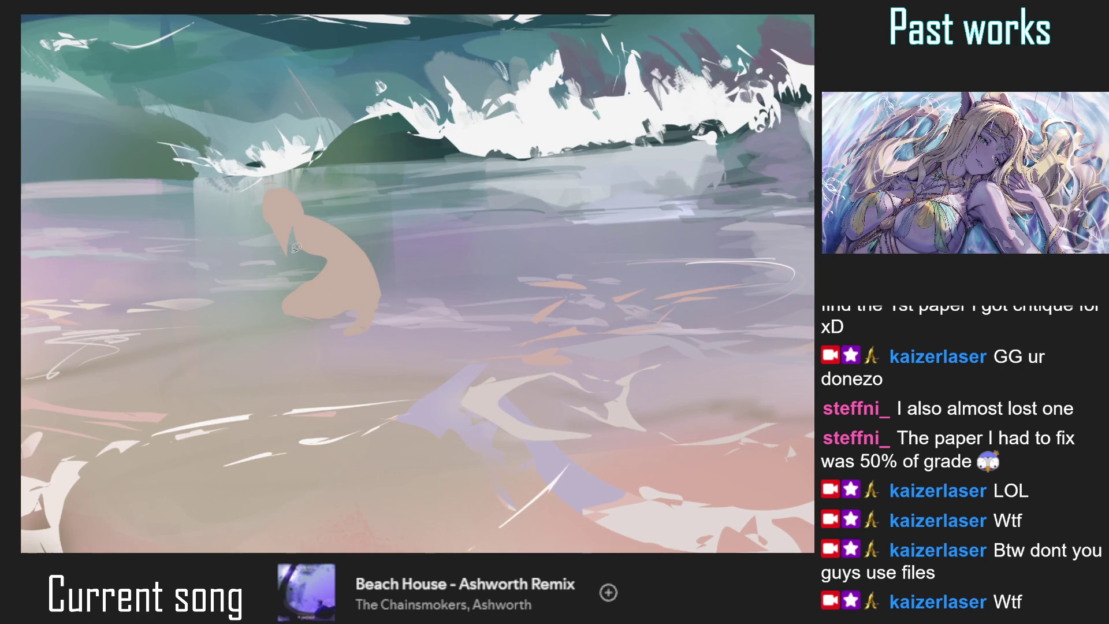
pyautogui.moveTo(296, 247)
pyautogui.mouseDown()
pyautogui.moveTo(274, 234)
pyautogui.moveTo(289, 240)
pyautogui.mouseUp()
pyautogui.press('[')
pyautogui.press('[')
pyautogui.press('[')
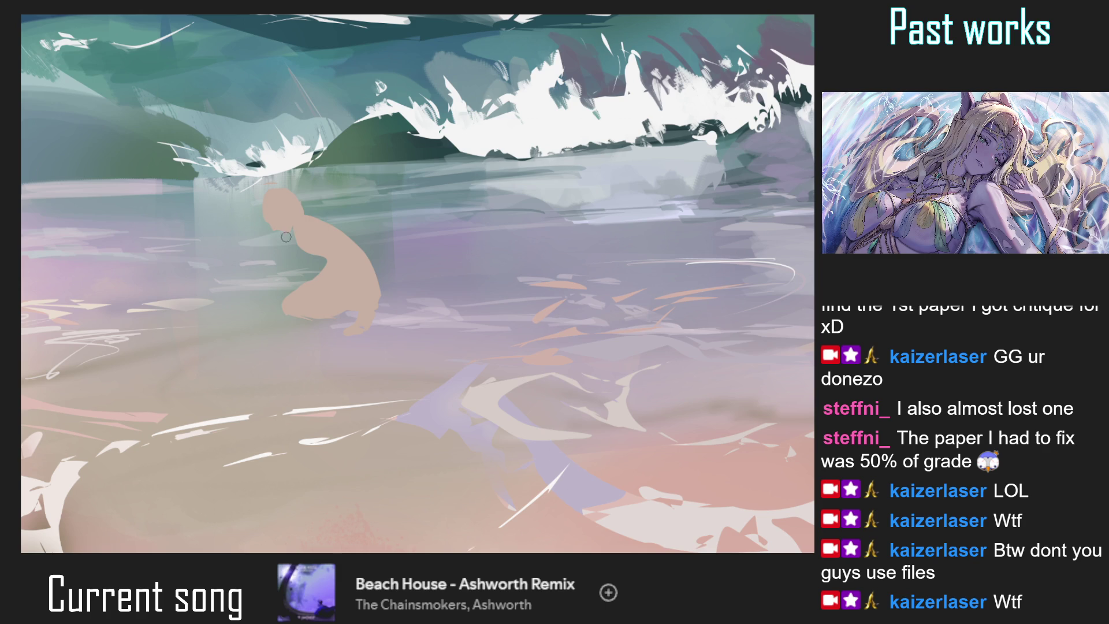